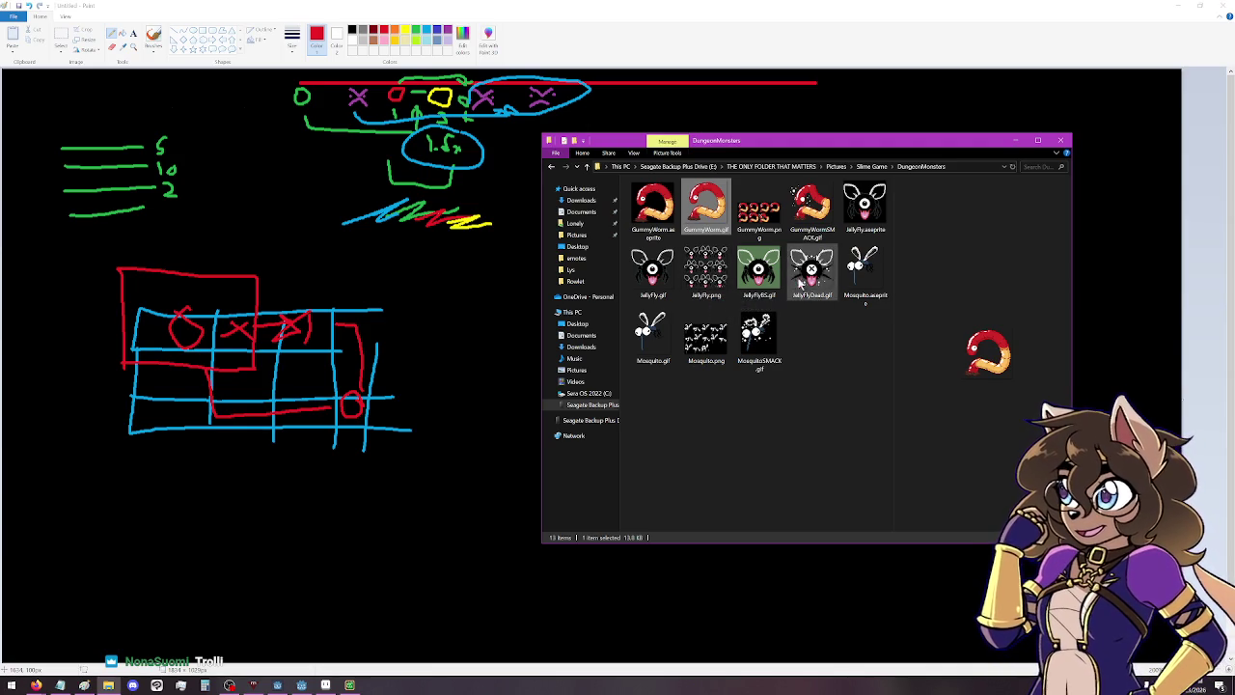
View the Mosquito and MosquitoSMACK animations zoomed in Photos, closing each afterward.
double_click(679, 328)
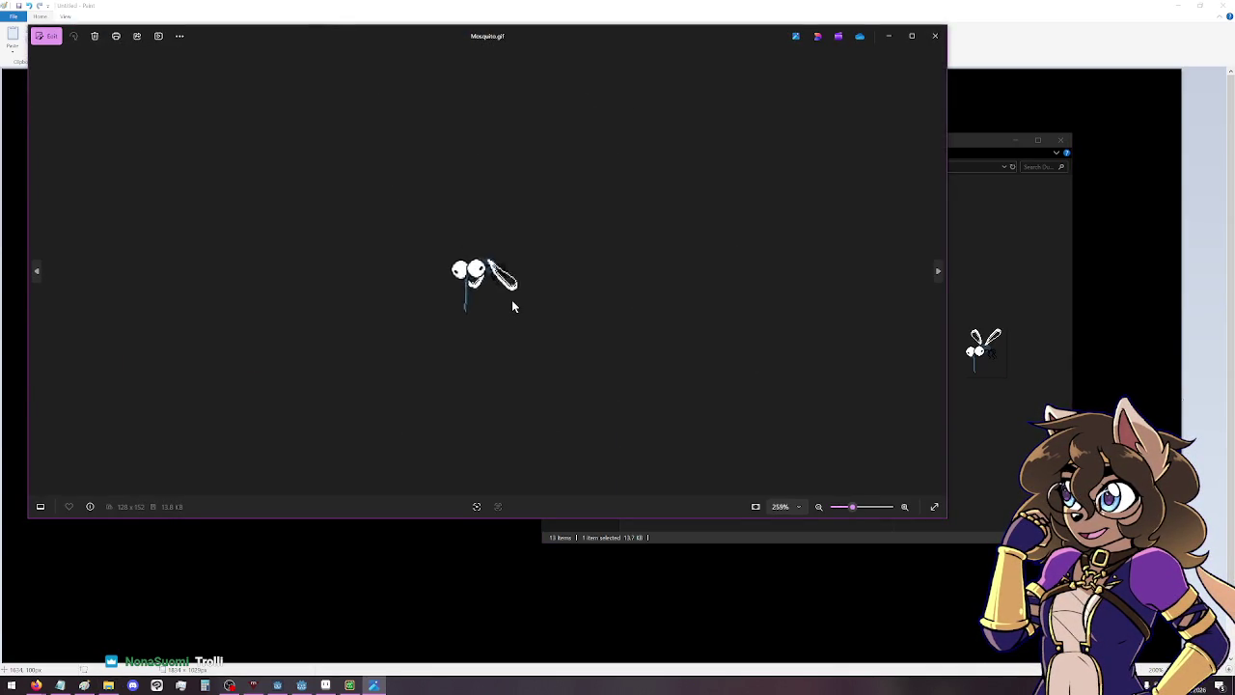
scroll(514, 307, "up", 1)
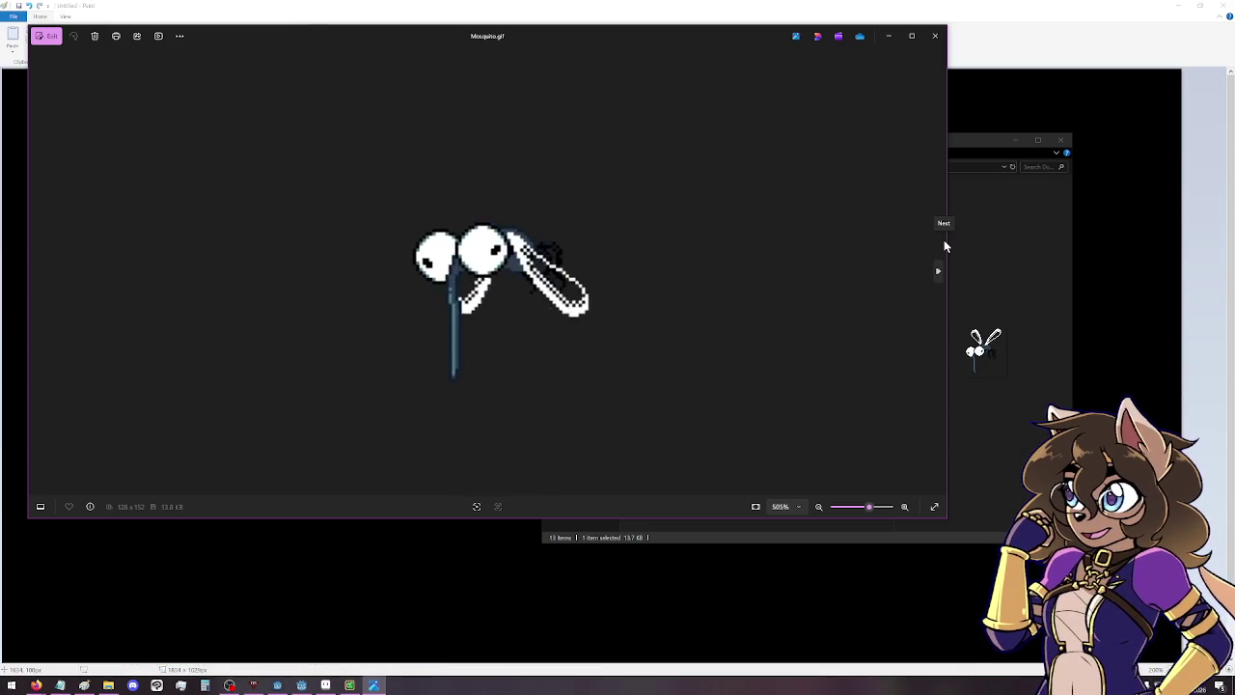
left_click(935, 37)
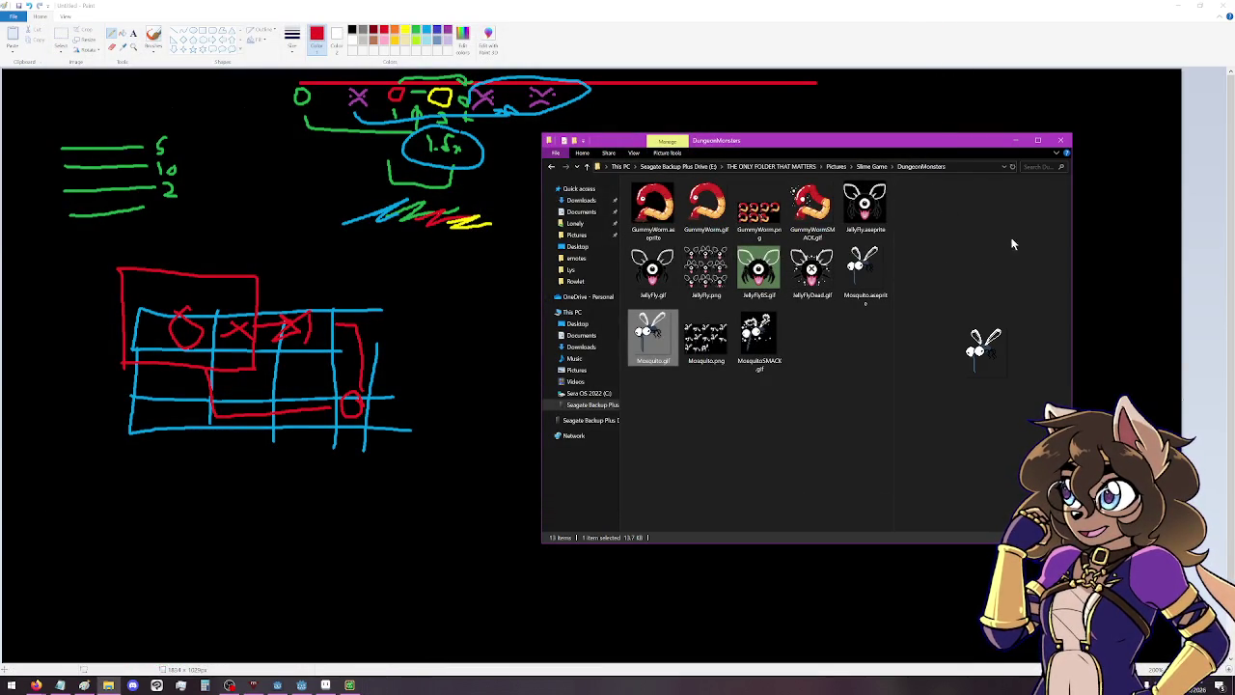
left_click(767, 336)
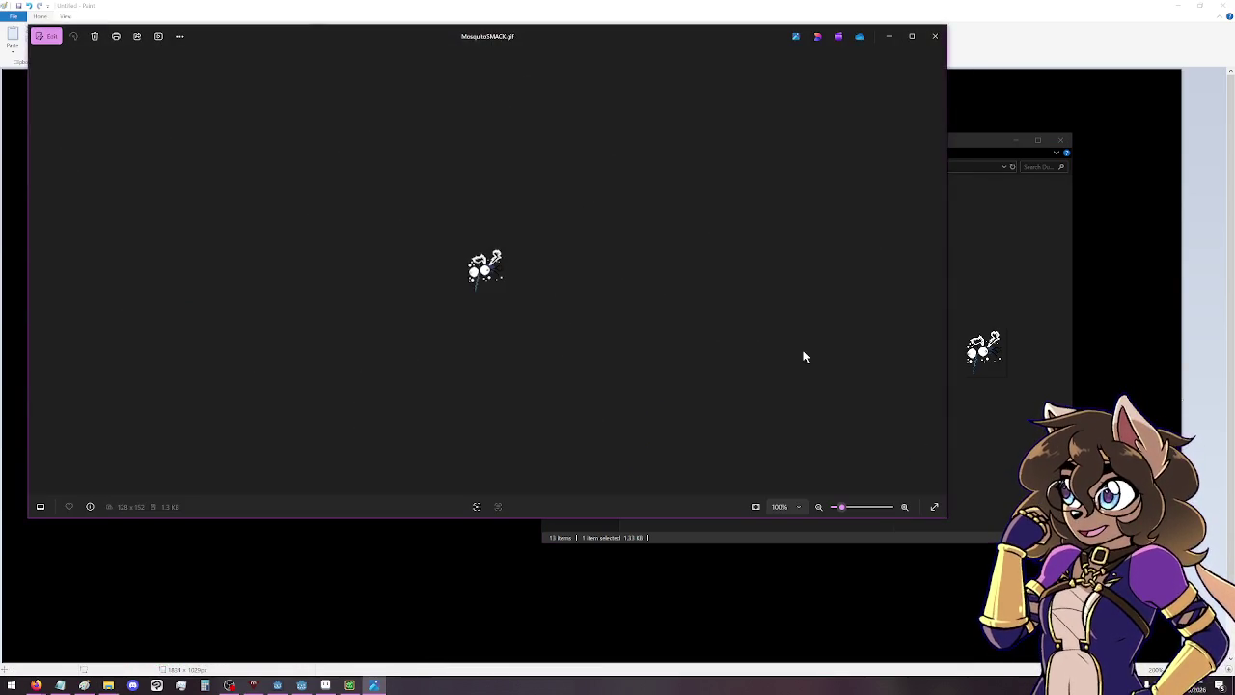
scroll(596, 296, "up", 3)
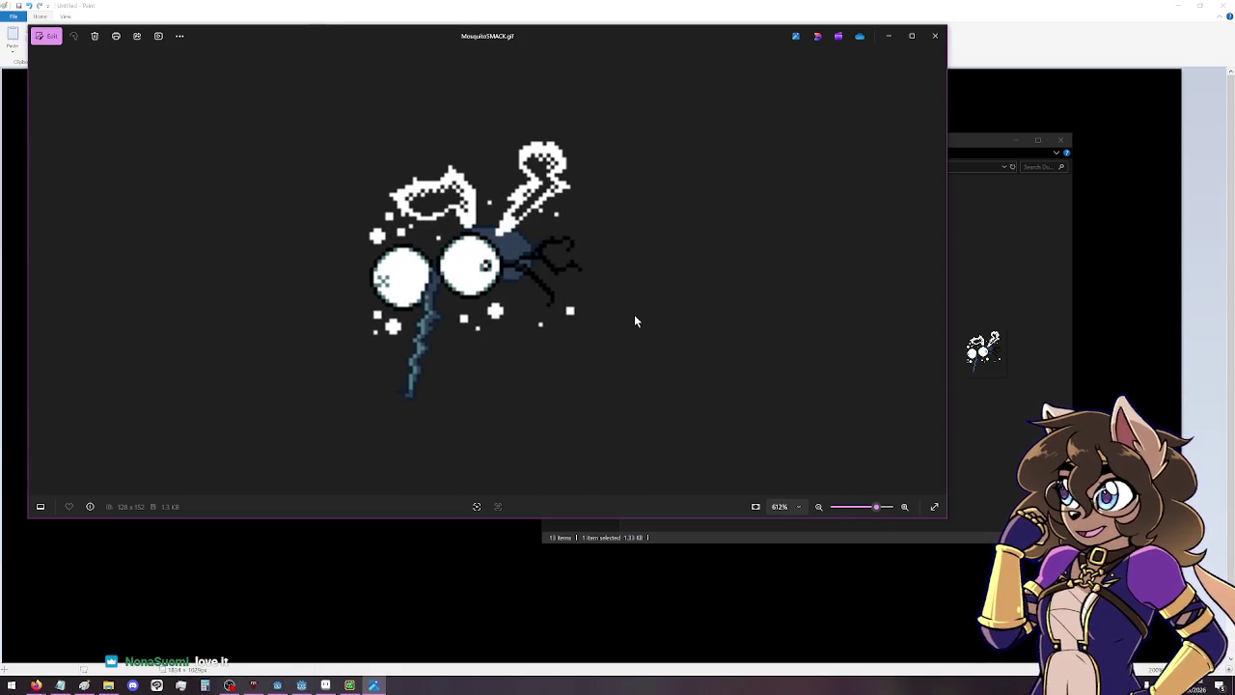
left_click(935, 37)
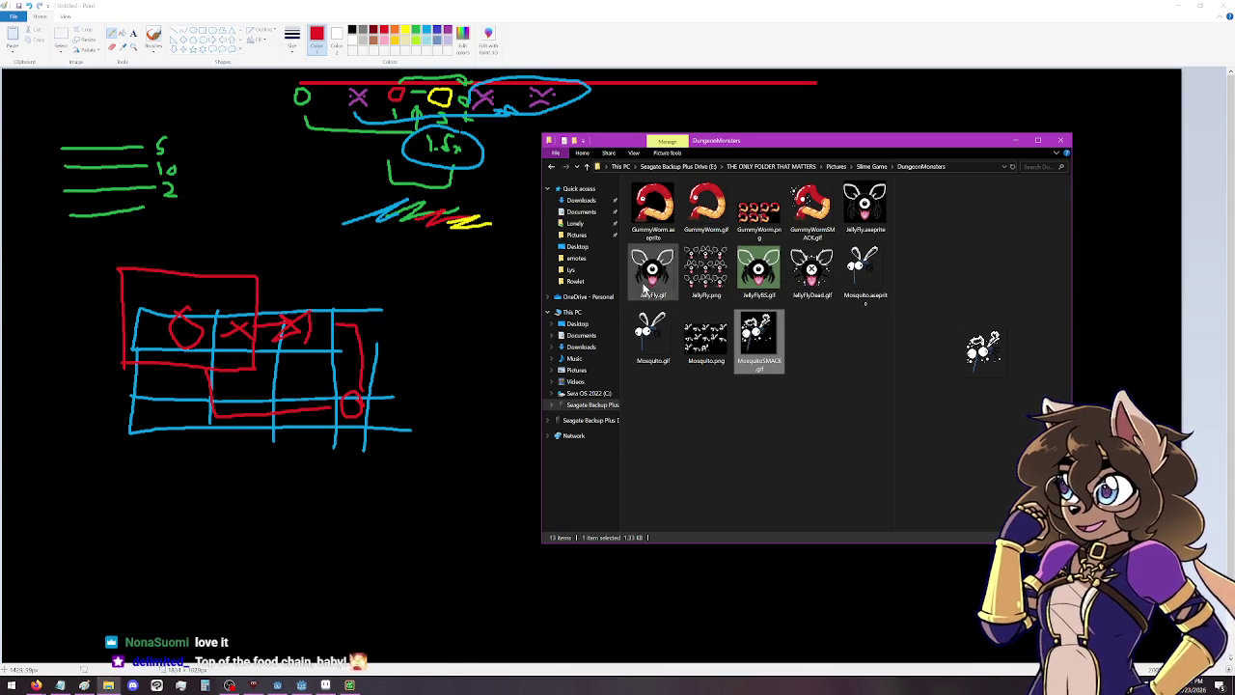
View JellyFly.gif zoomed in Photos, then close it and the monster sprites folder.
double_click(649, 275)
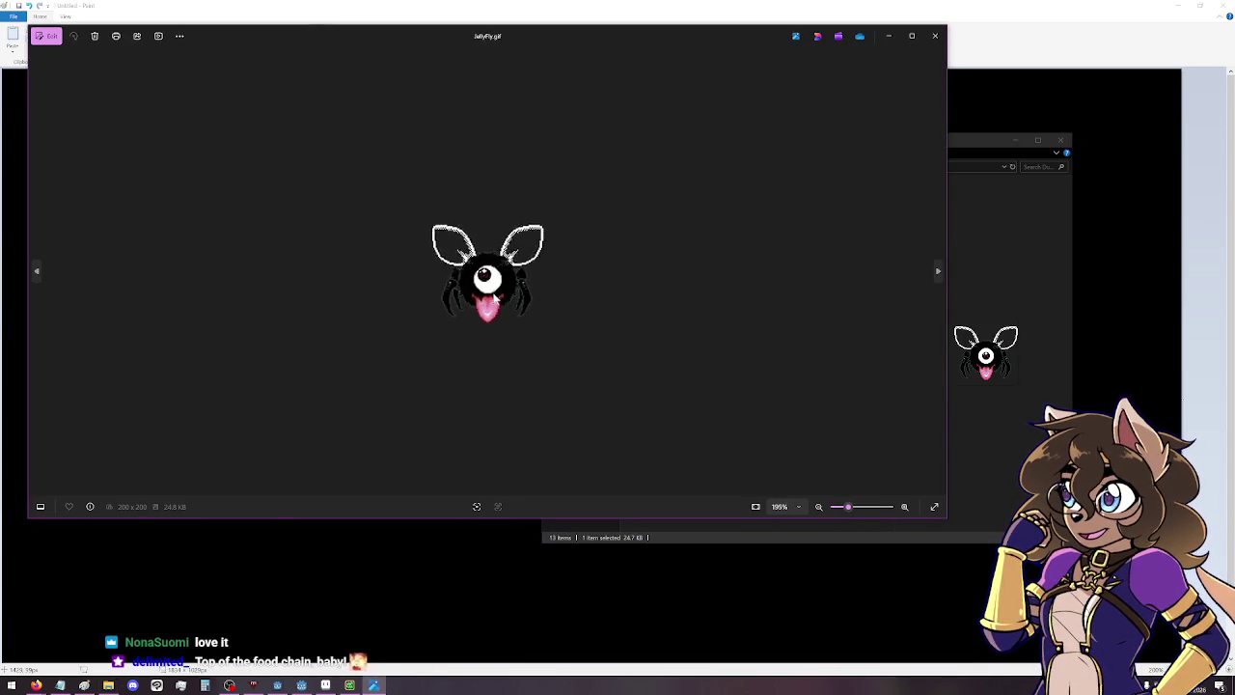
scroll(492, 298, "up", 10)
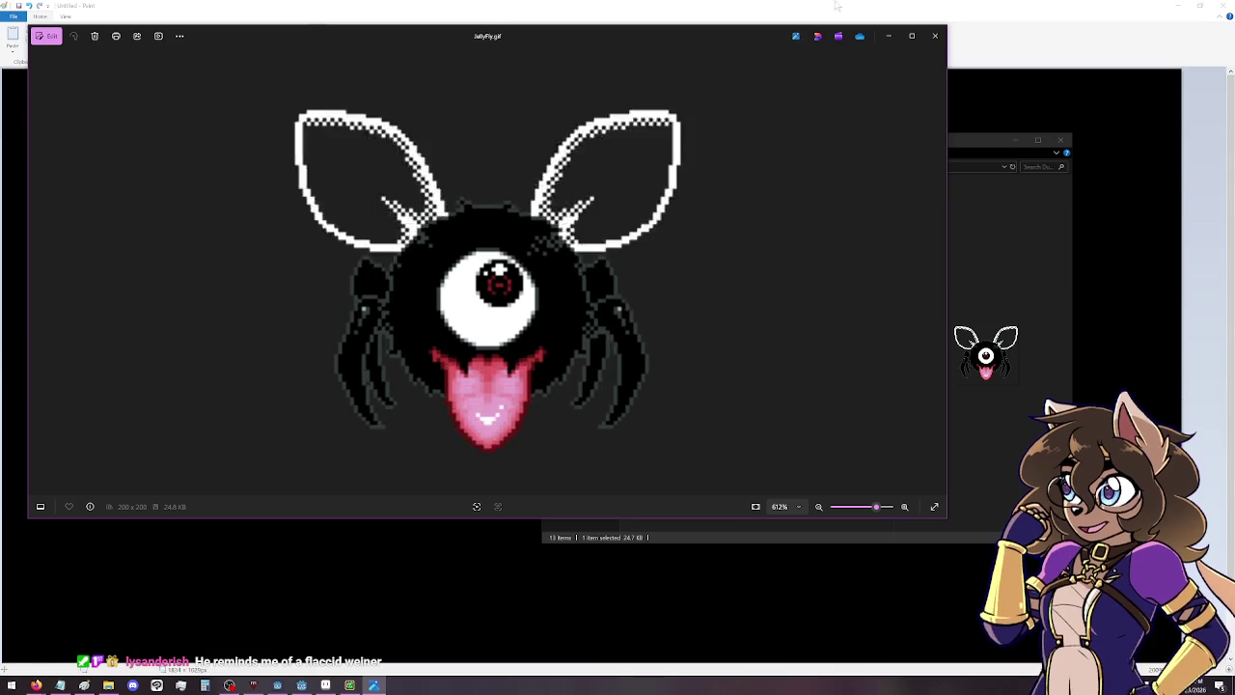
left_click(936, 36)
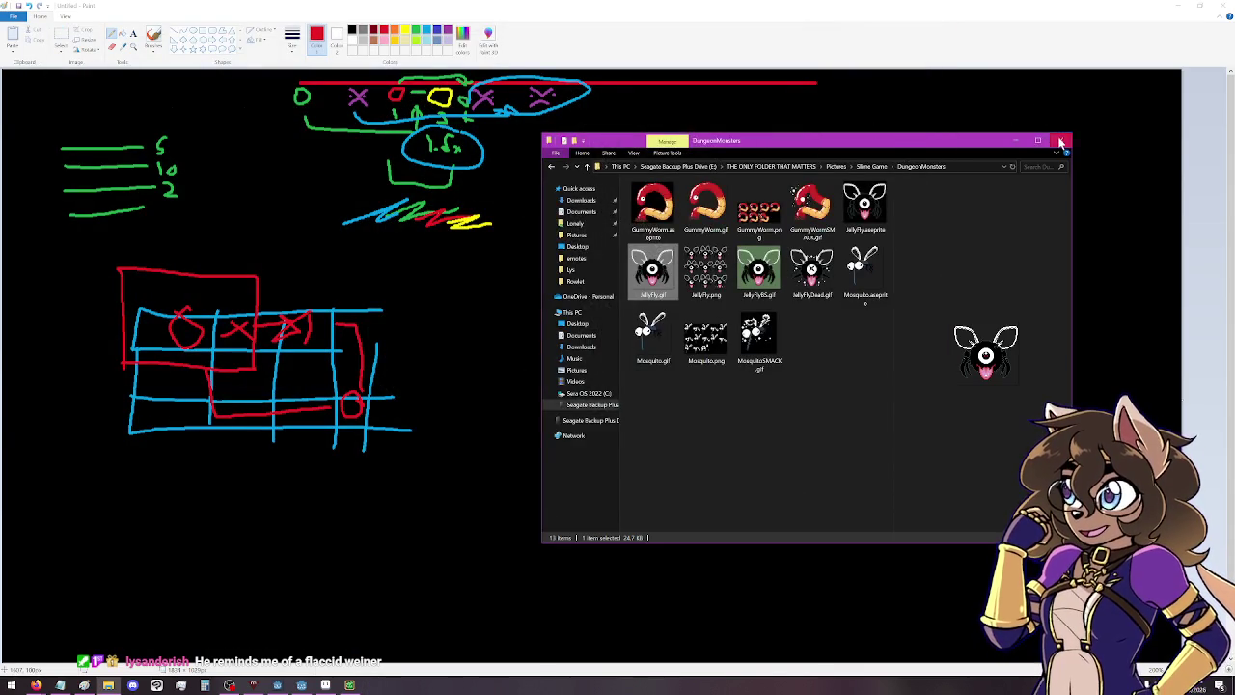
left_click(1062, 142)
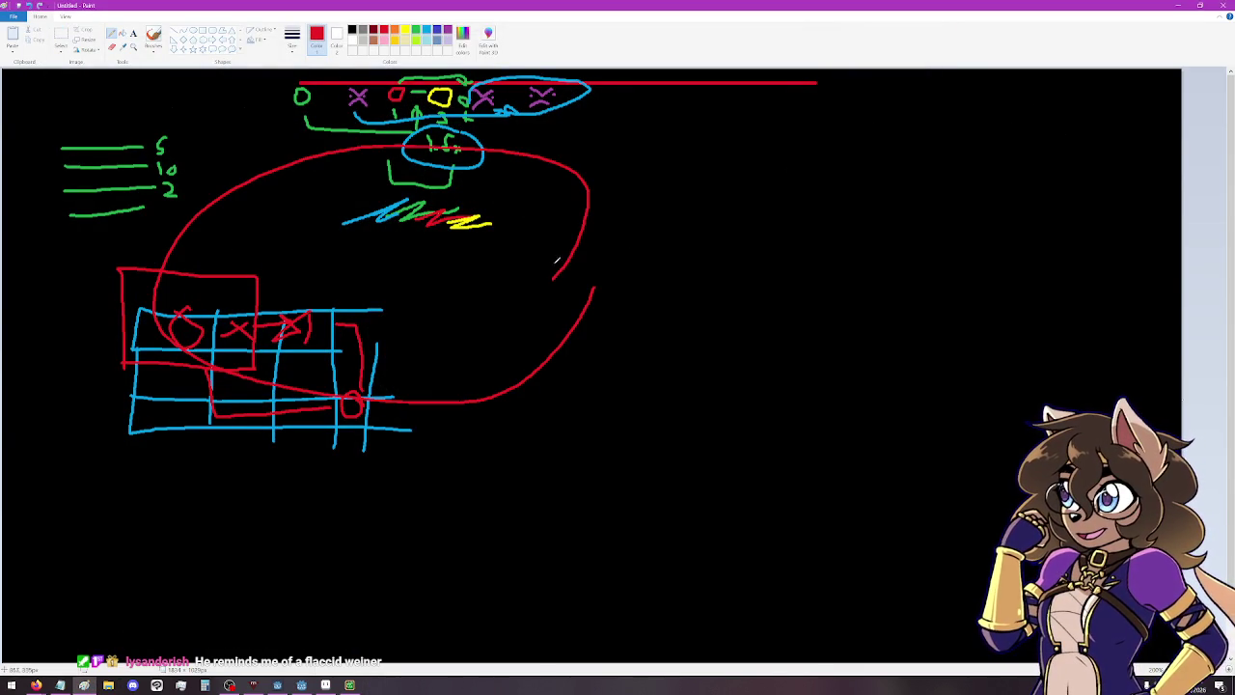
Draw a red arrowhead at the loop's end, then close Paint, answering the save prompt.
left_click_drag(555, 273, 556, 270)
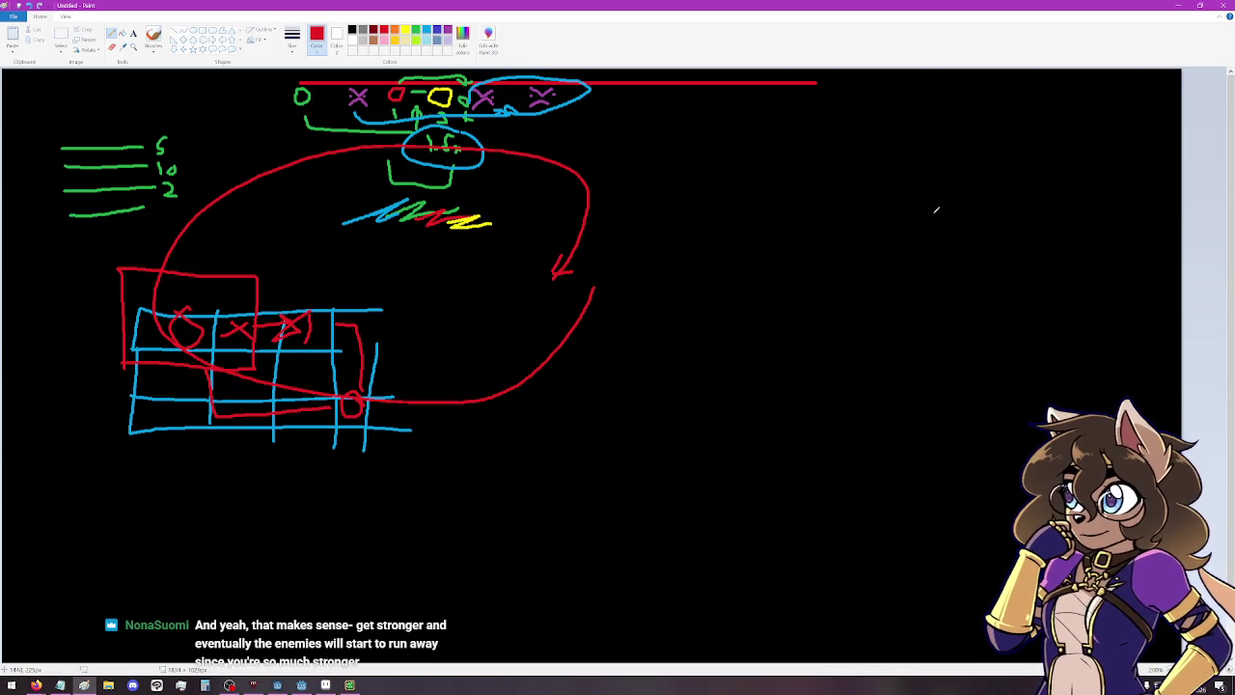
left_click(1222, 5)
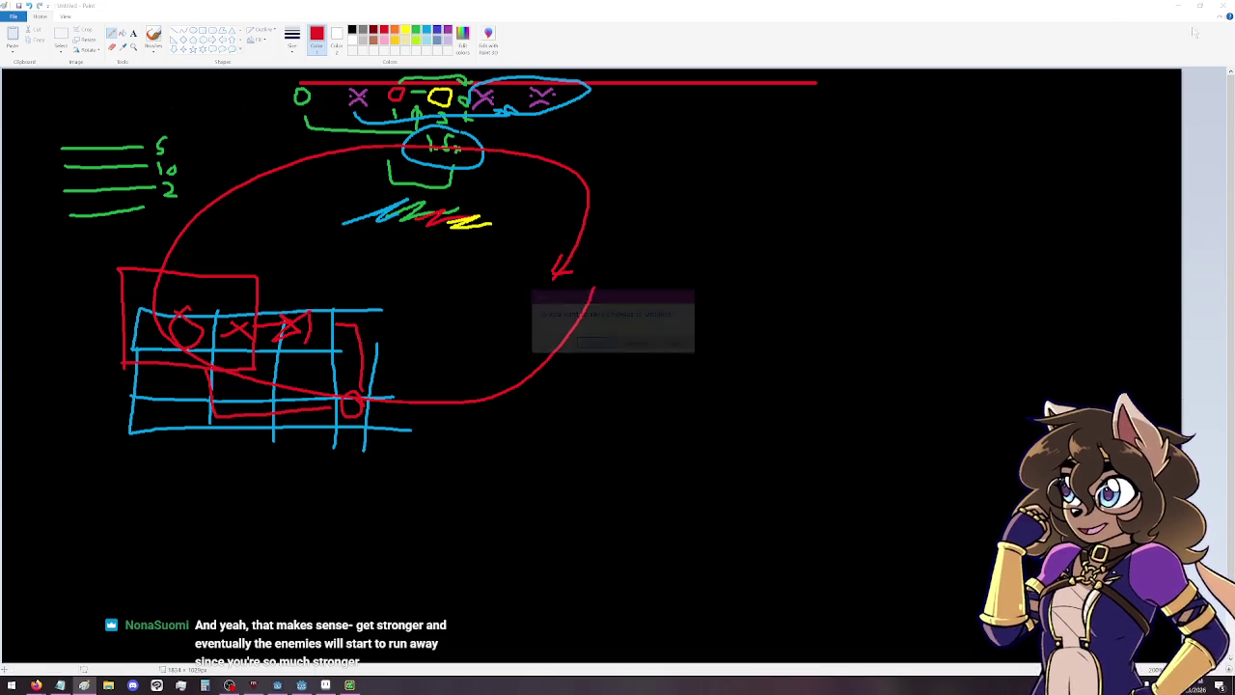
left_click(637, 343)
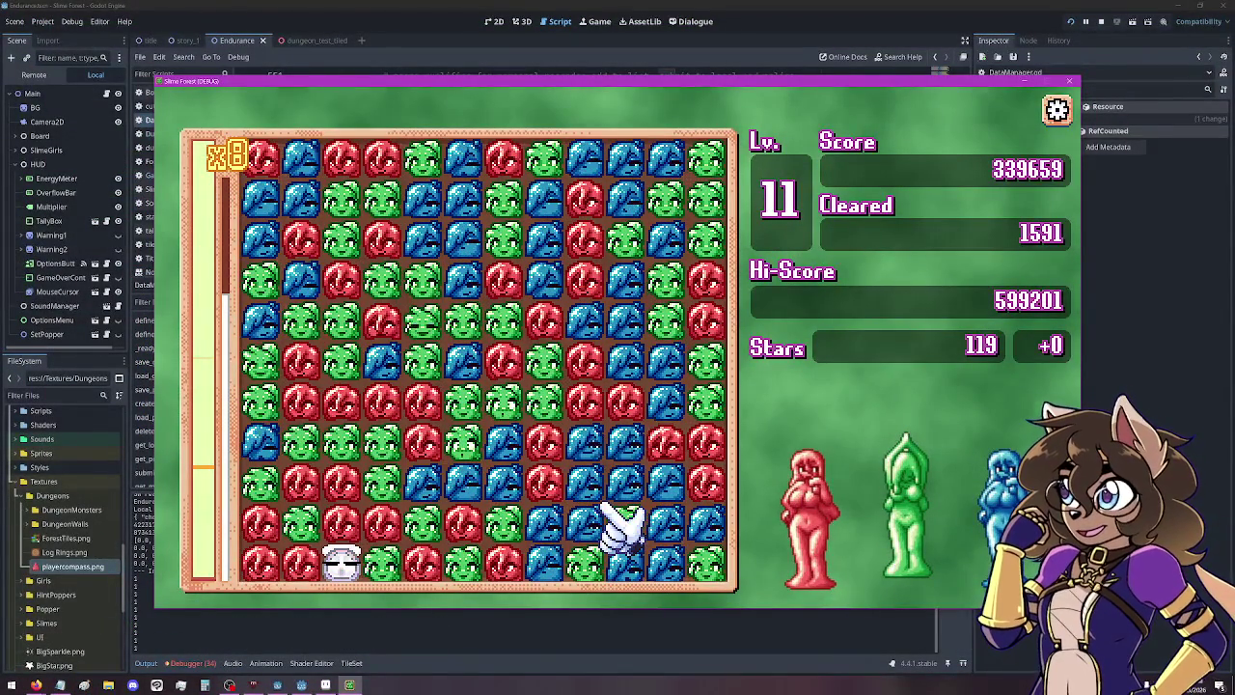
Clear two matching slime groups, lifting the score to 357275 at level 11.
left_click(450, 469)
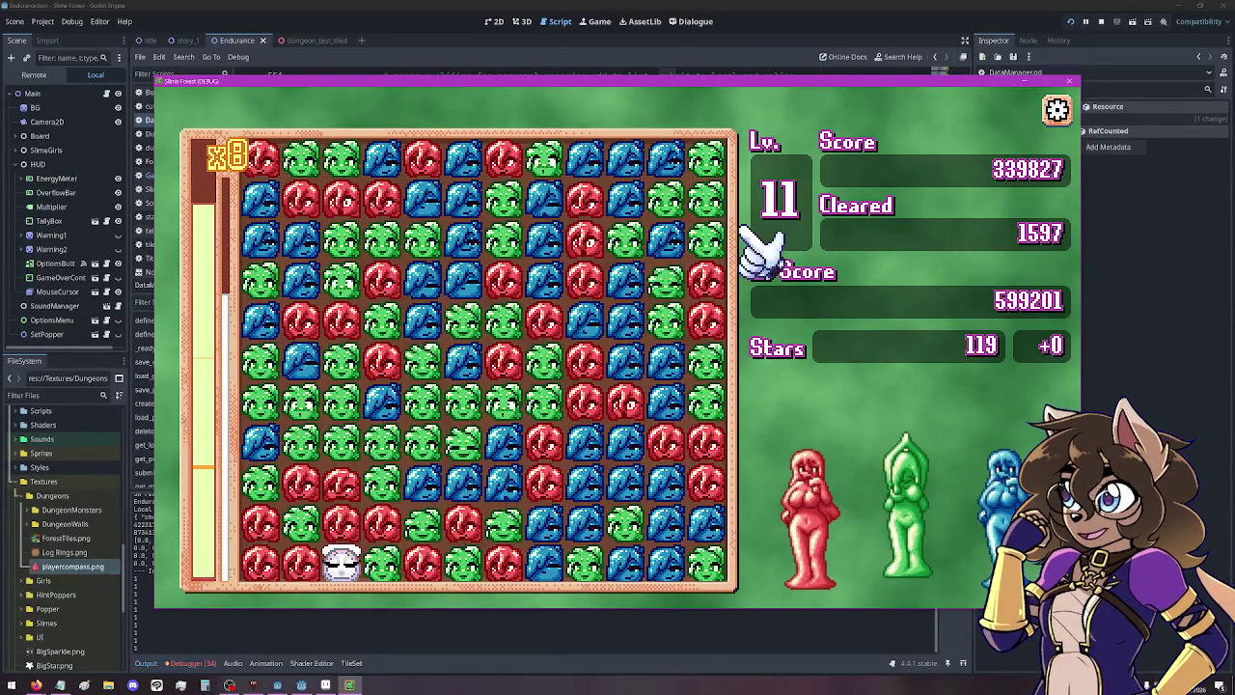
left_click(273, 382)
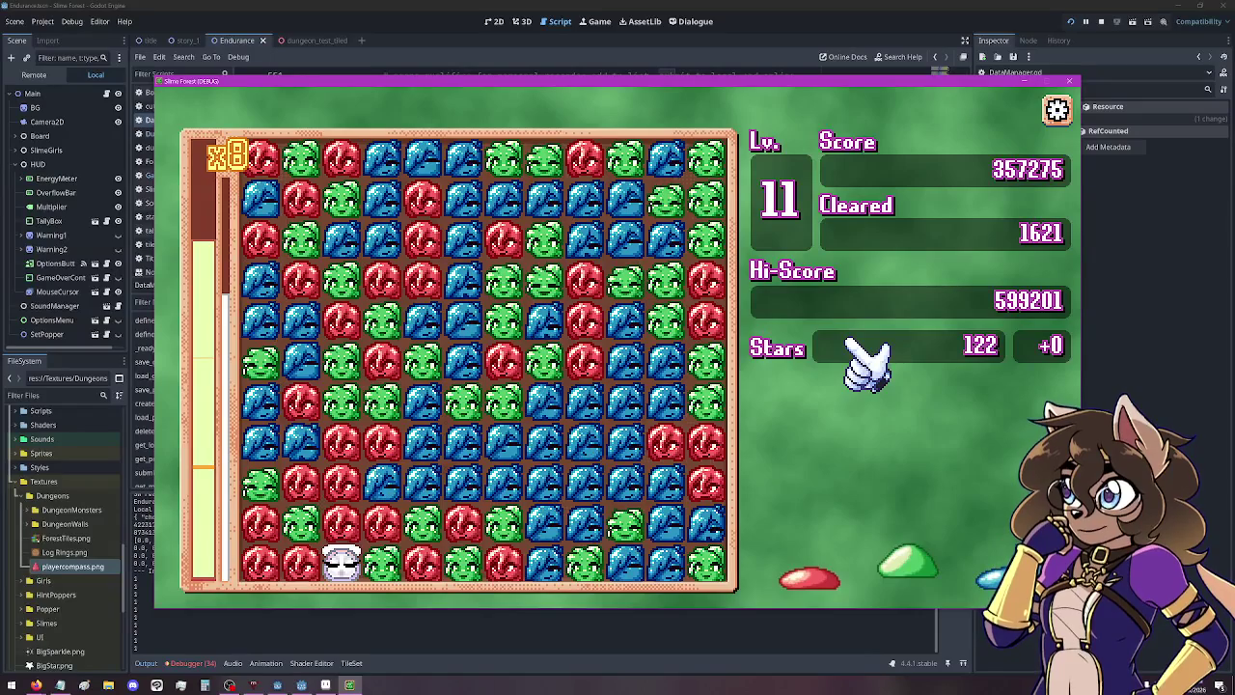
Clear seven slime groups, including a 43-chain, reaching level 12 with score 366667.
left_click(511, 404)
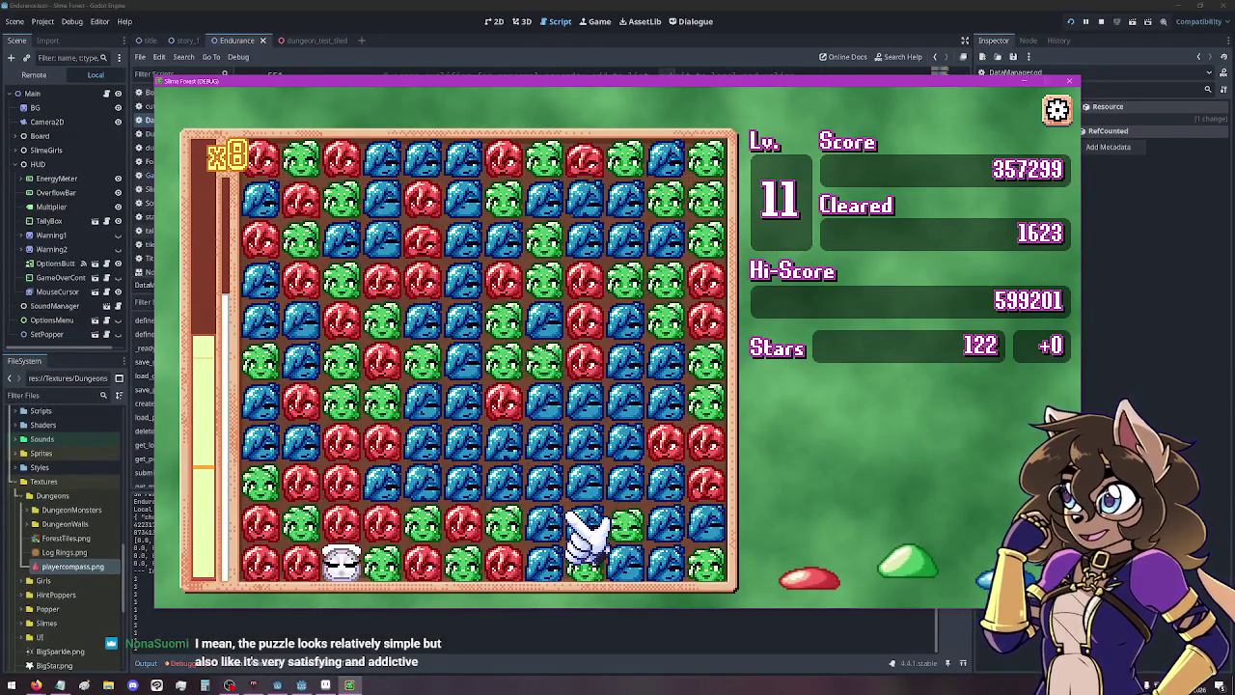
left_click(542, 565)
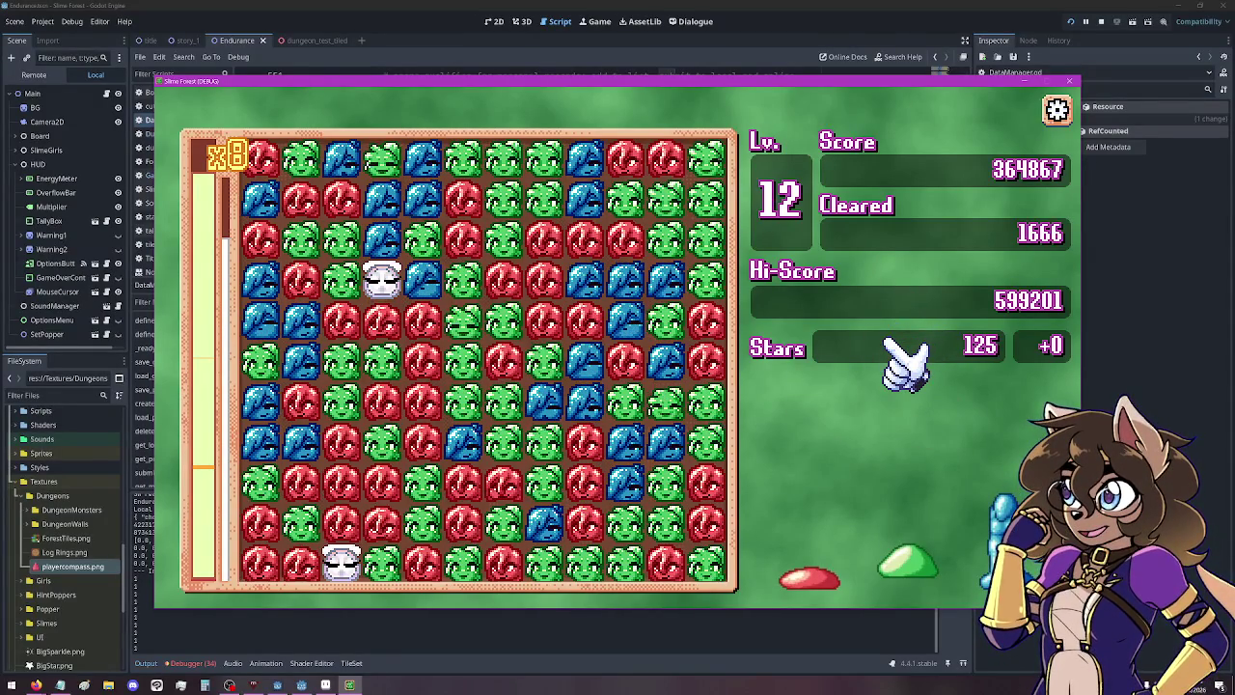
left_click(552, 502)
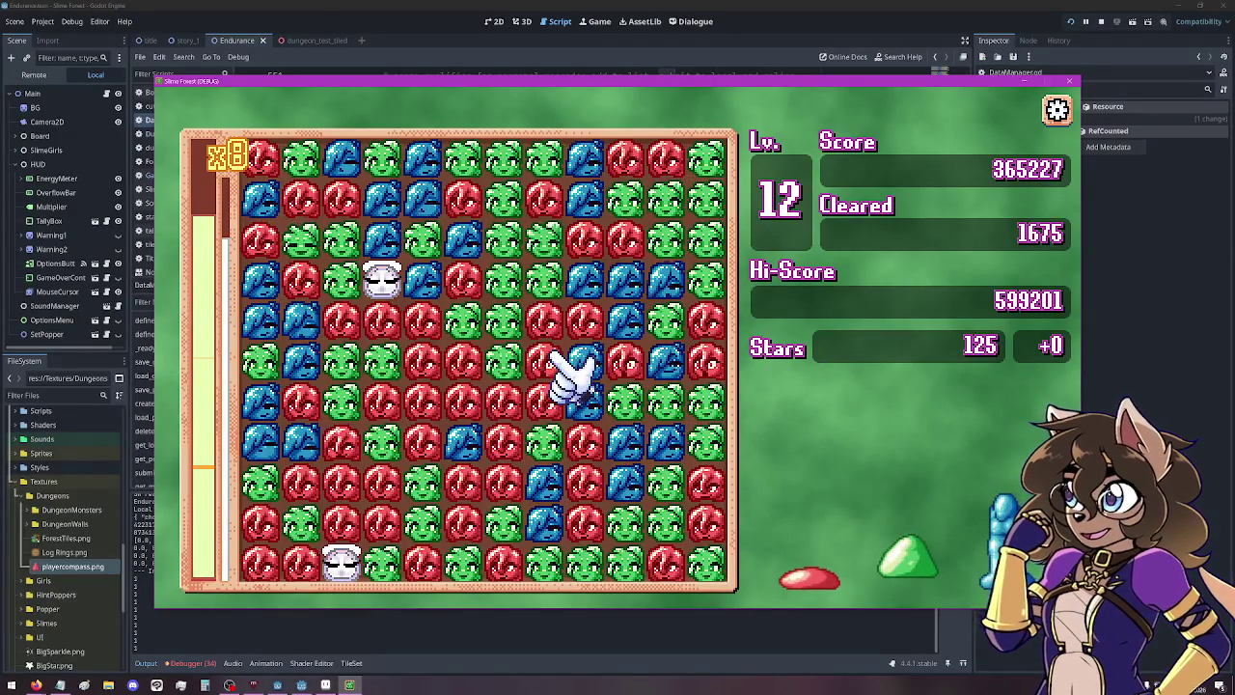
left_click(498, 378)
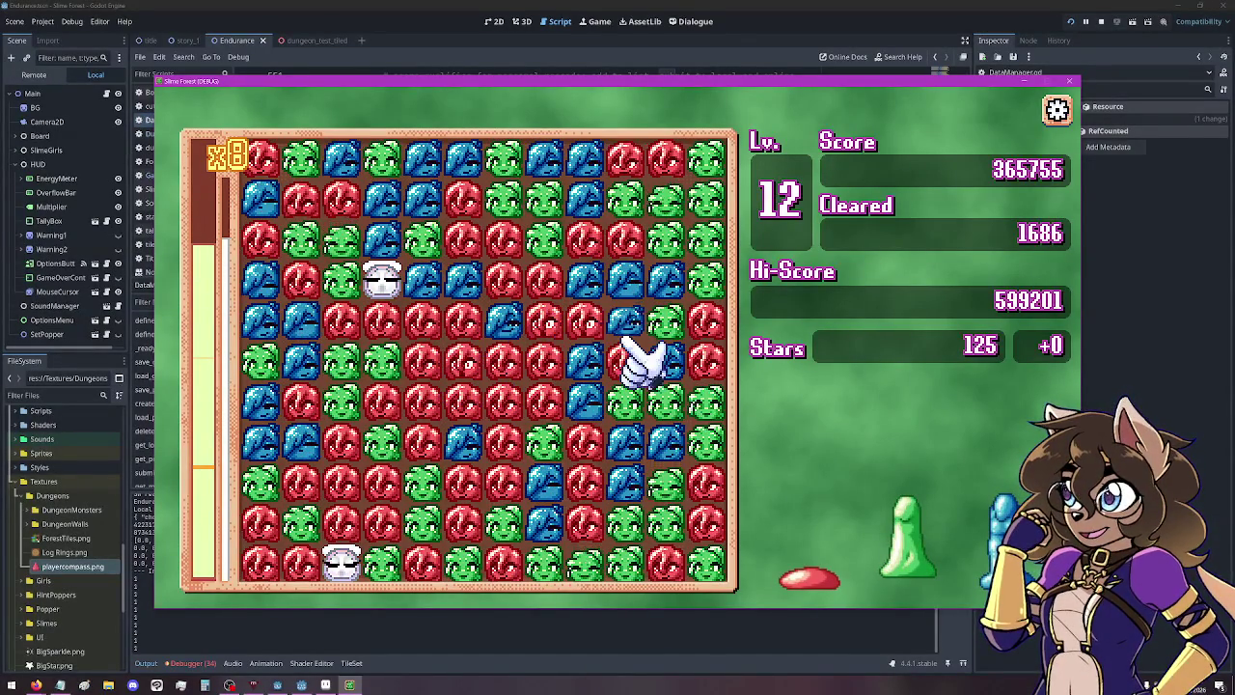
left_click(555, 565)
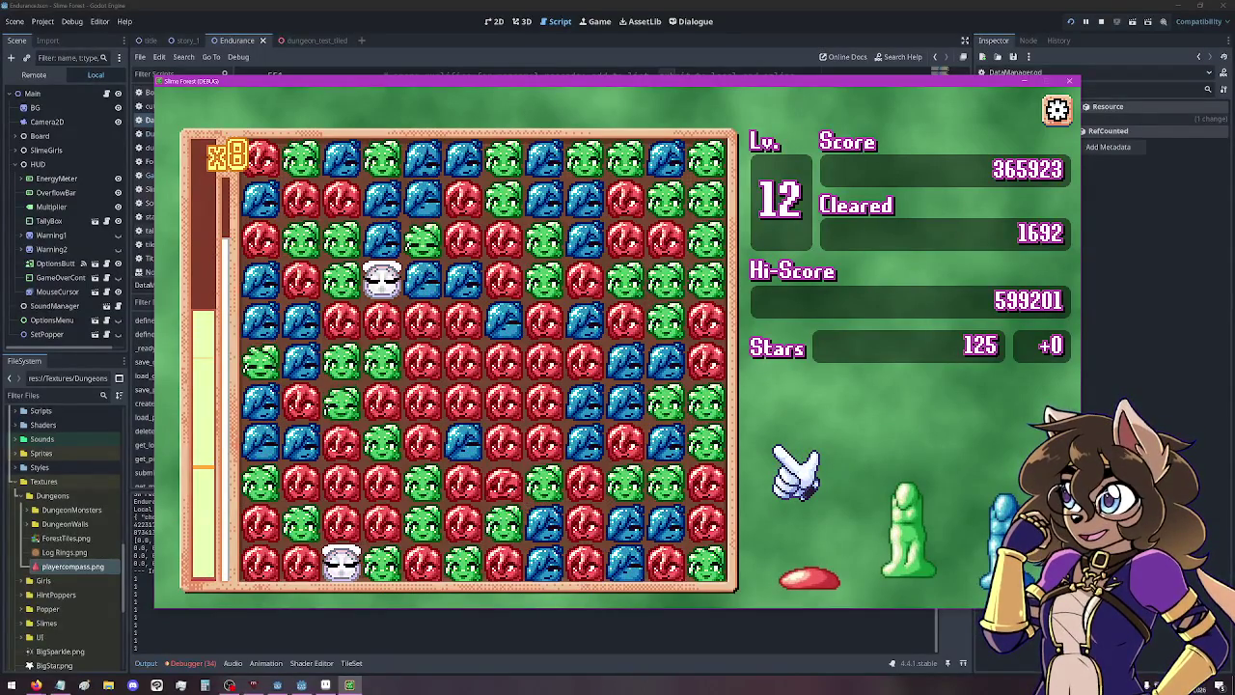
left_click(599, 444)
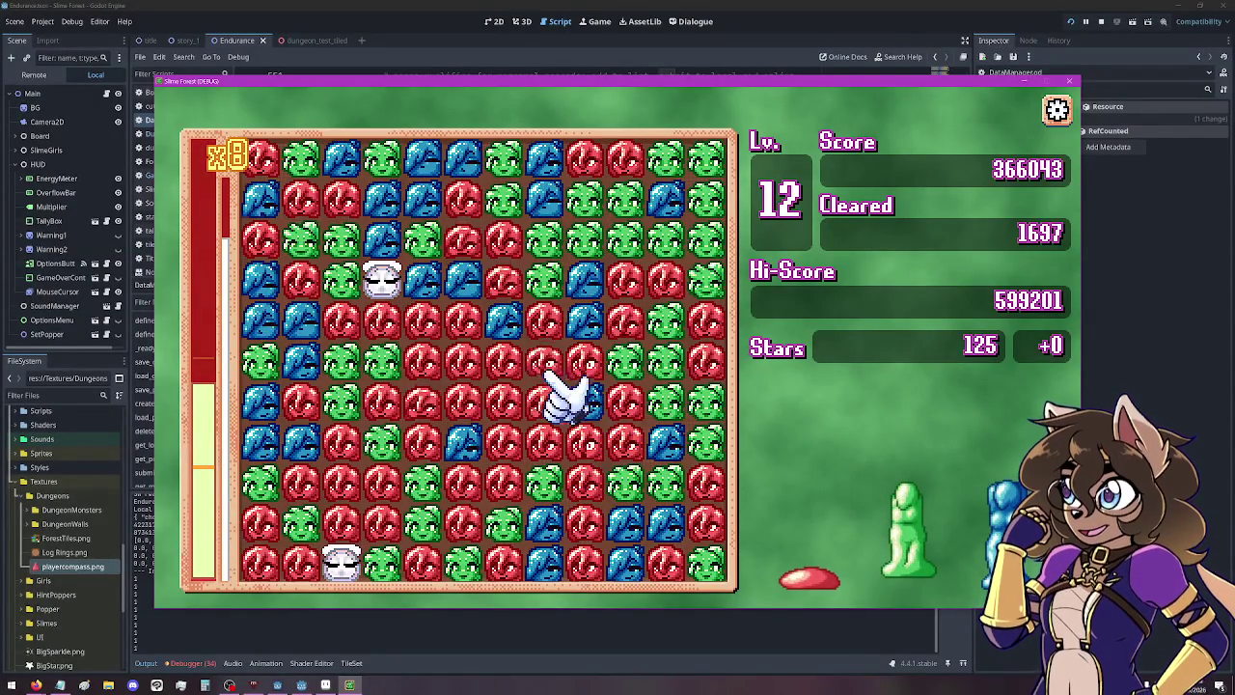
left_click(541, 290)
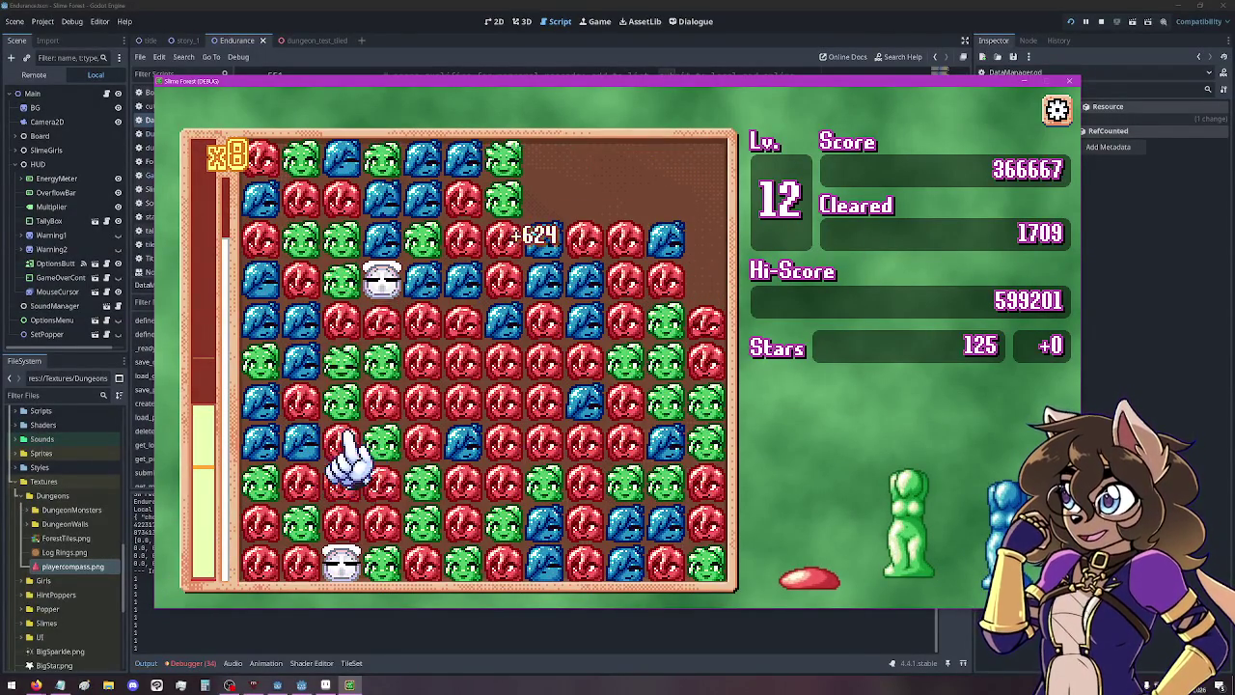
Pop the rainbow slime and five more groups, including a 23-chain, reaching level 13.
left_click(388, 299)
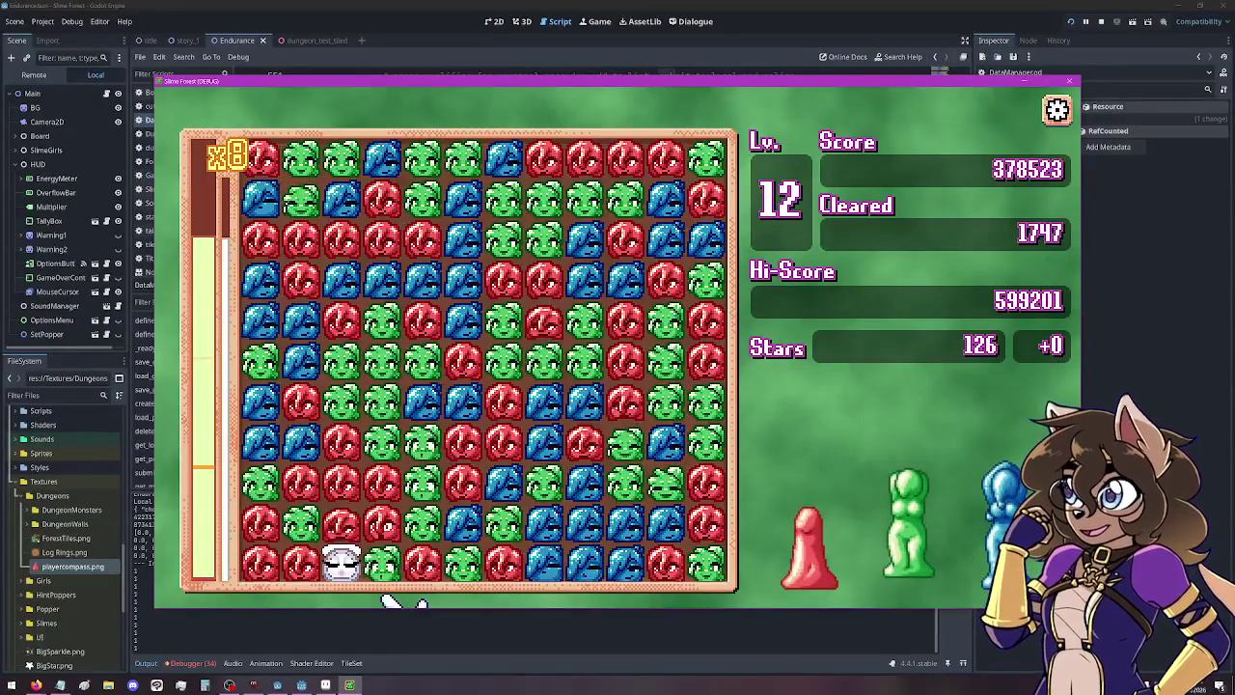
left_click(470, 318)
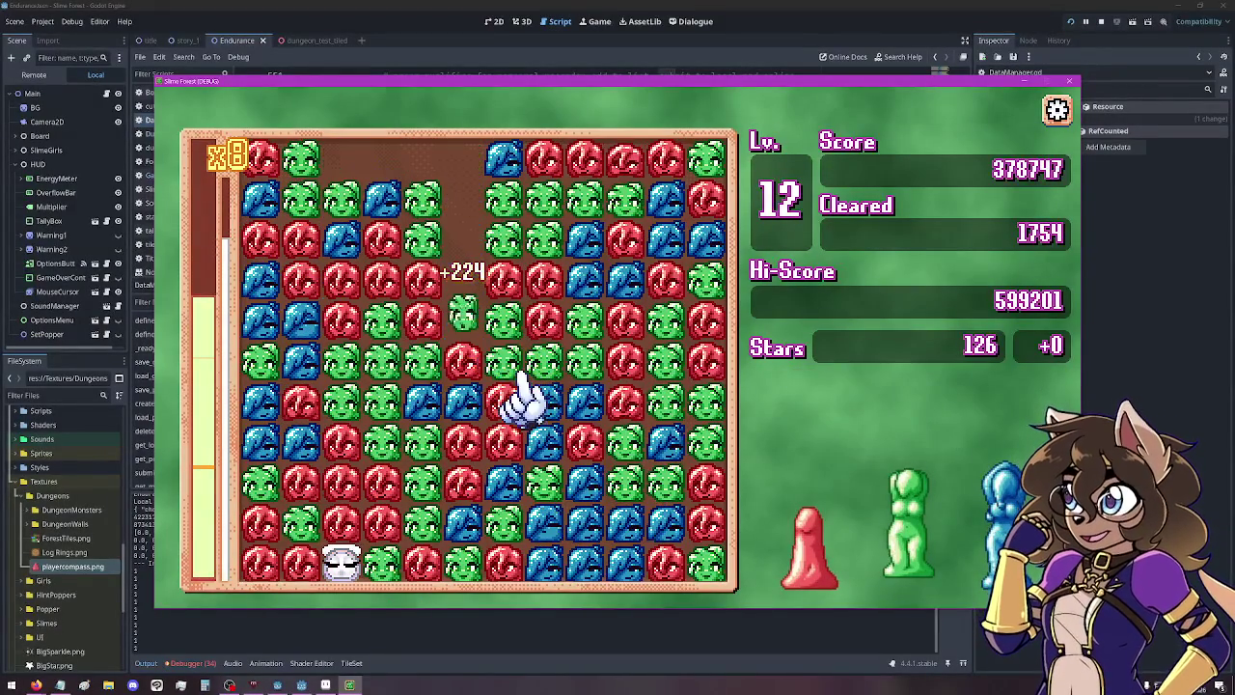
left_click(556, 365)
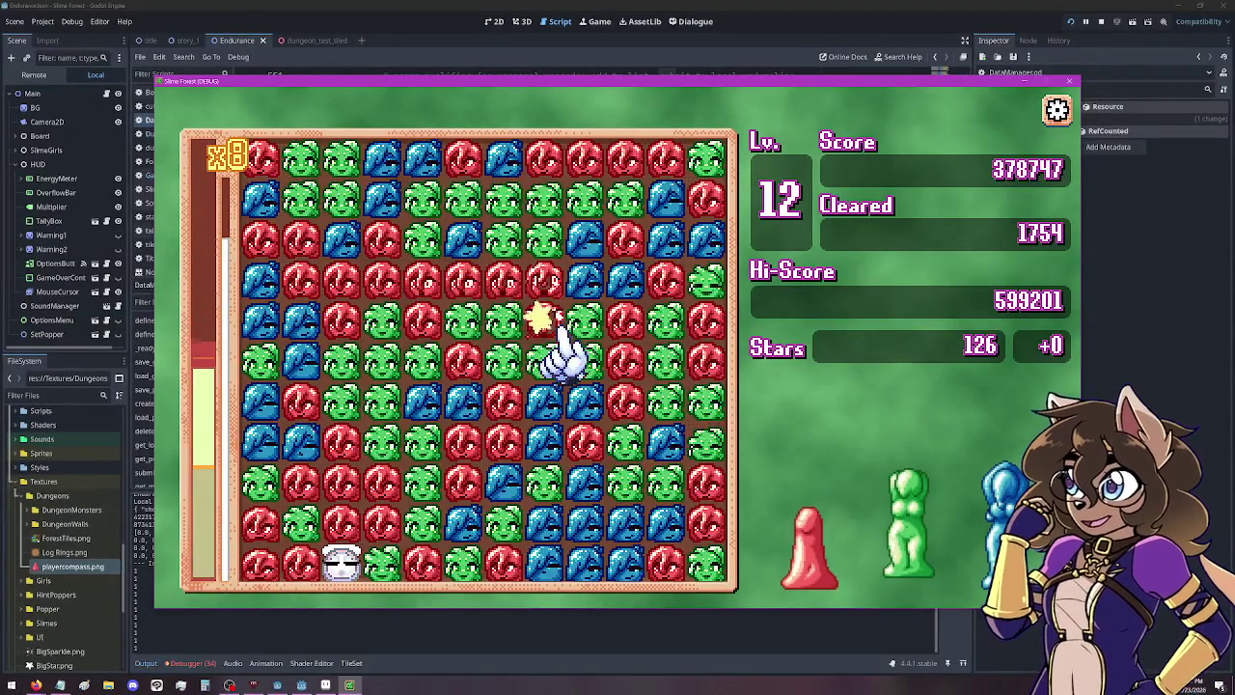
left_click(426, 522)
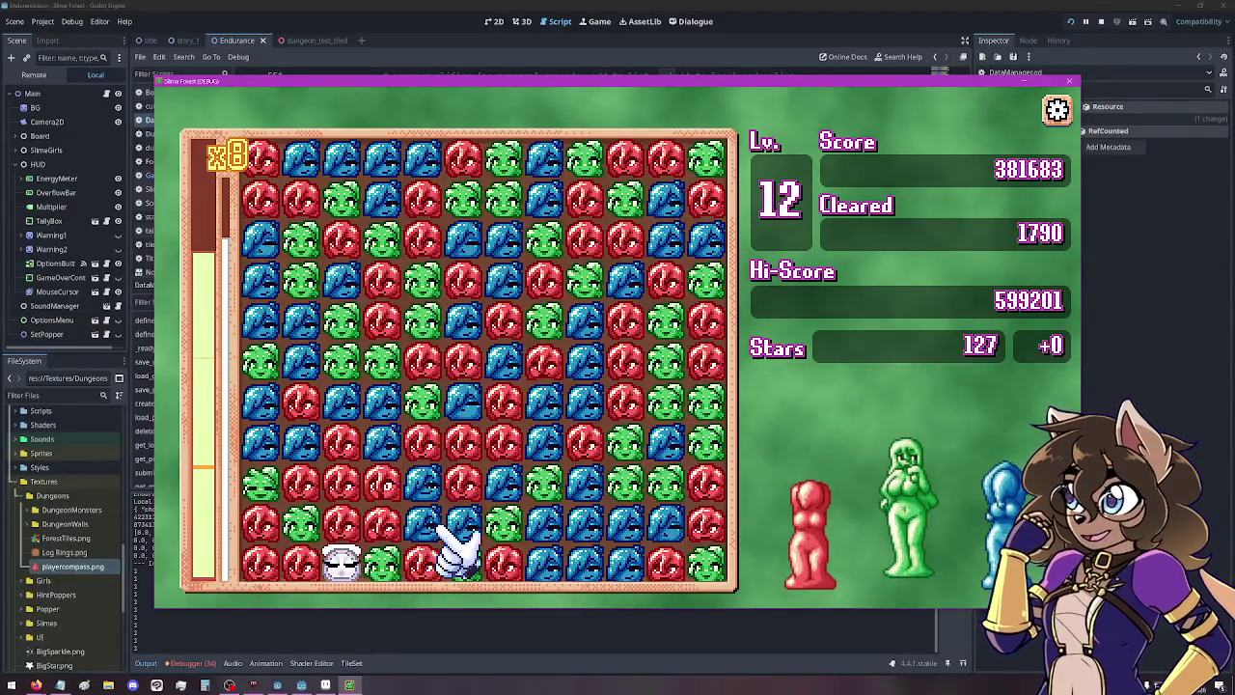
left_click(424, 449)
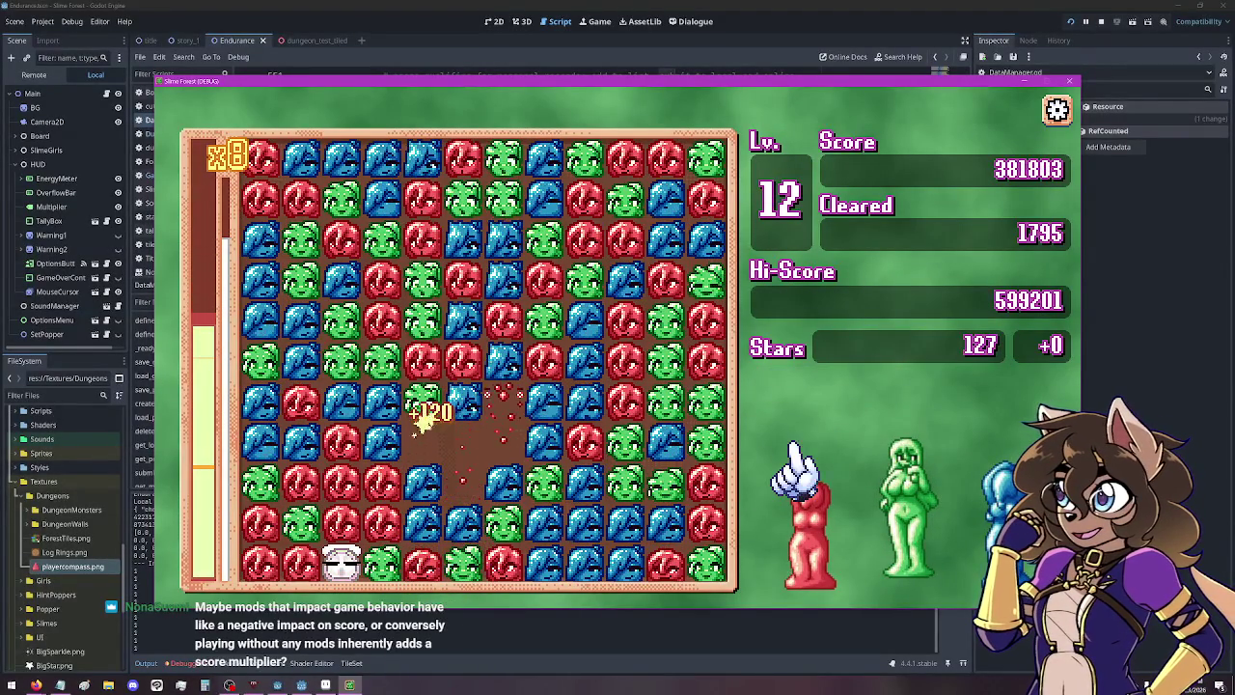
left_click(424, 526)
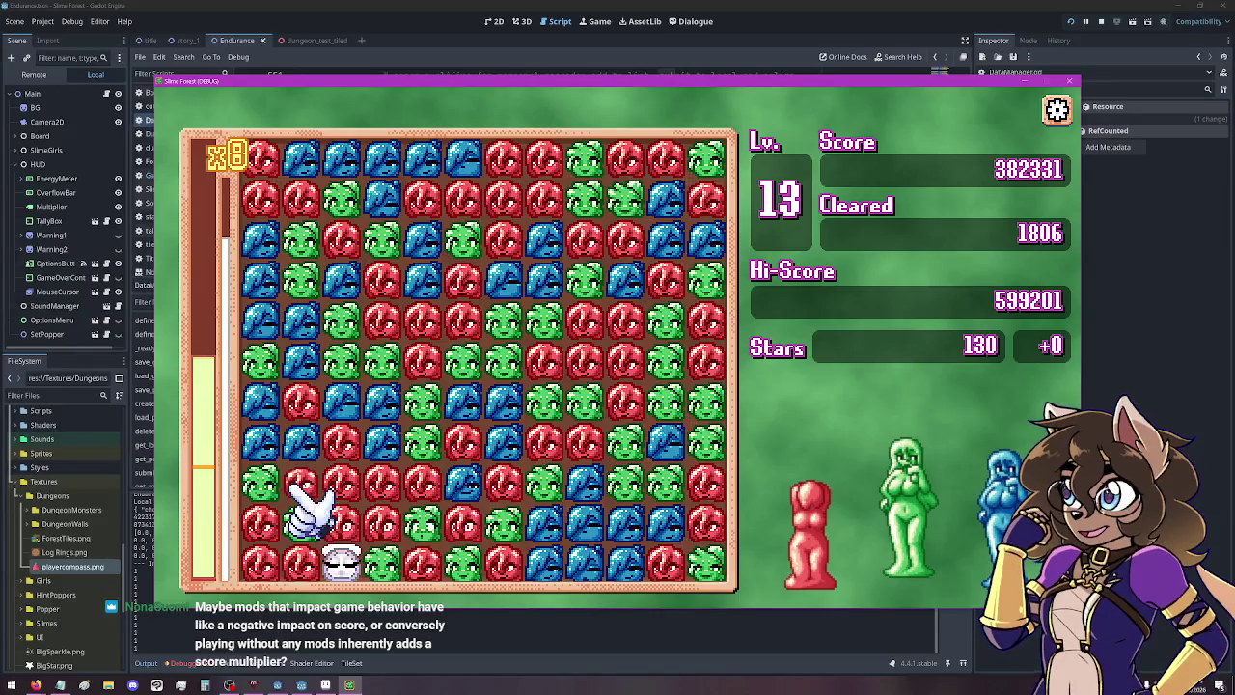
Pop four more slime clusters, raising the score to 383771.
left_click(420, 326)
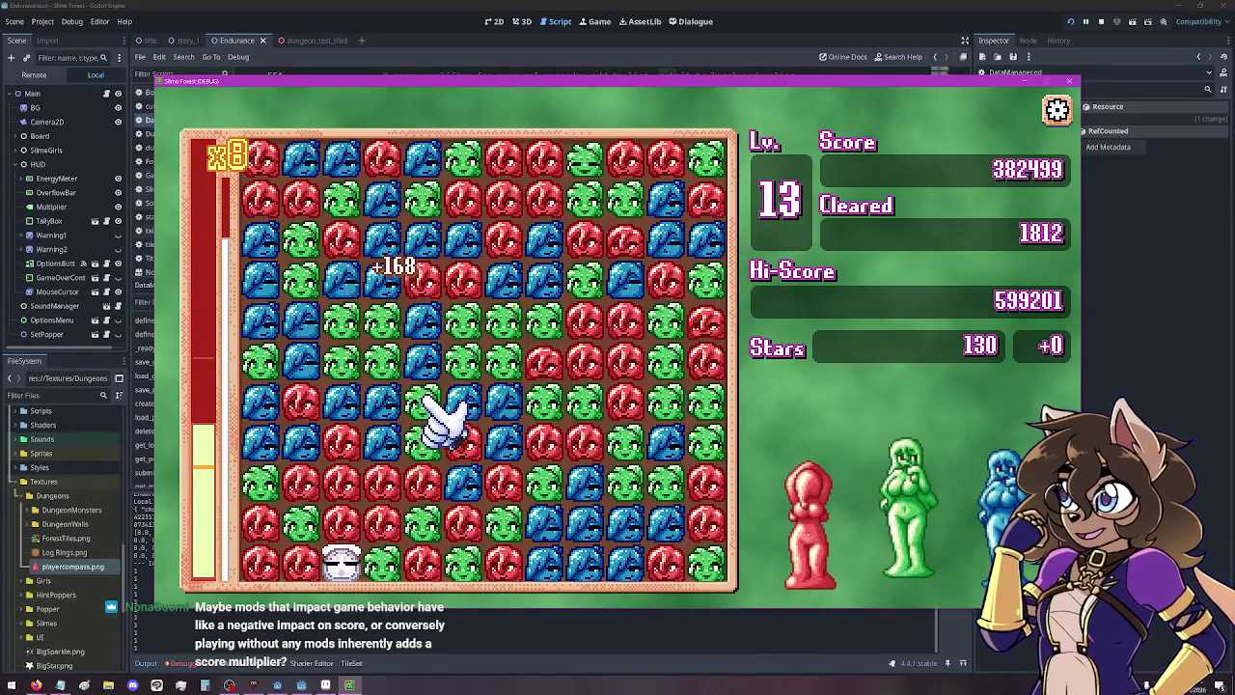
left_click(465, 280)
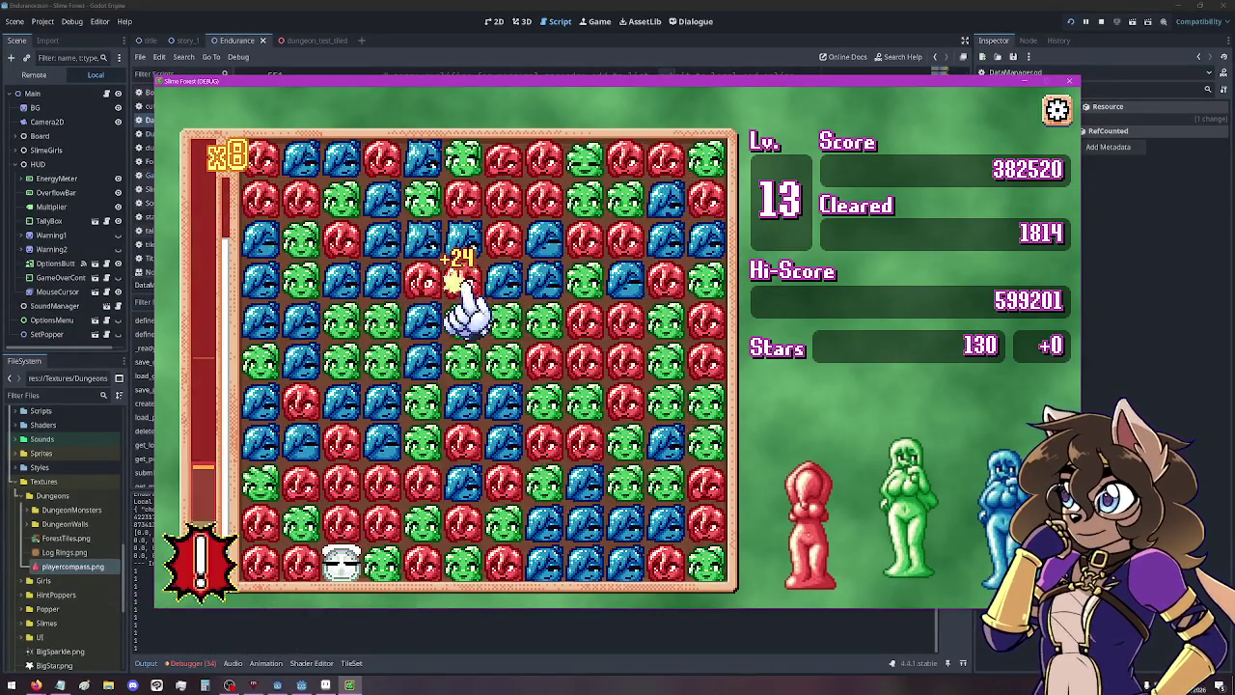
left_click(347, 301)
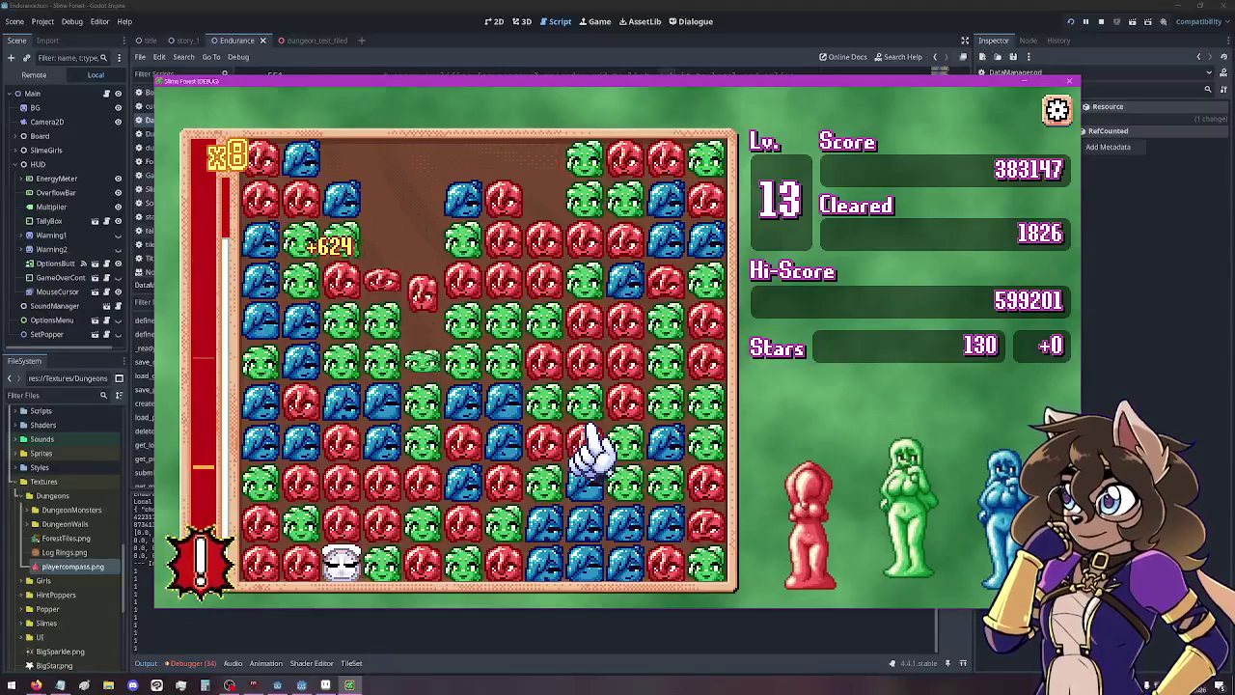
left_click(430, 437)
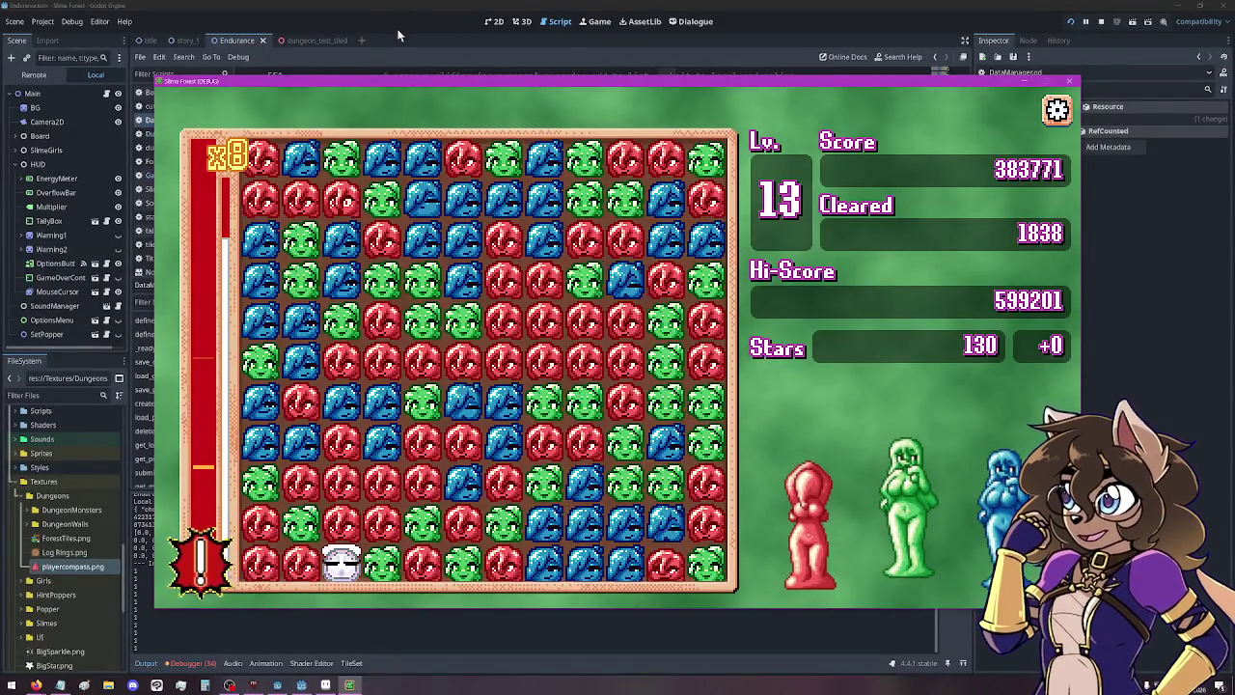
left_click(314, 64)
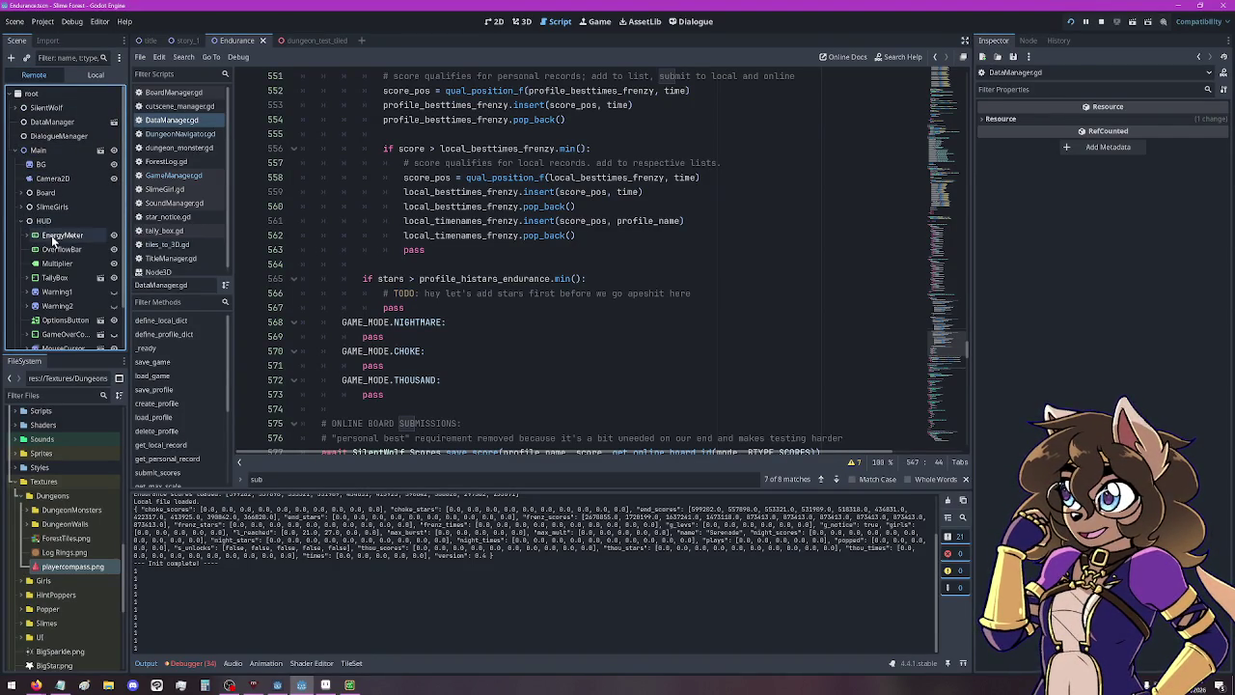
Inspect the live EnergyMeter node's properties, then minimize the editor back to the game.
left_click(56, 237)
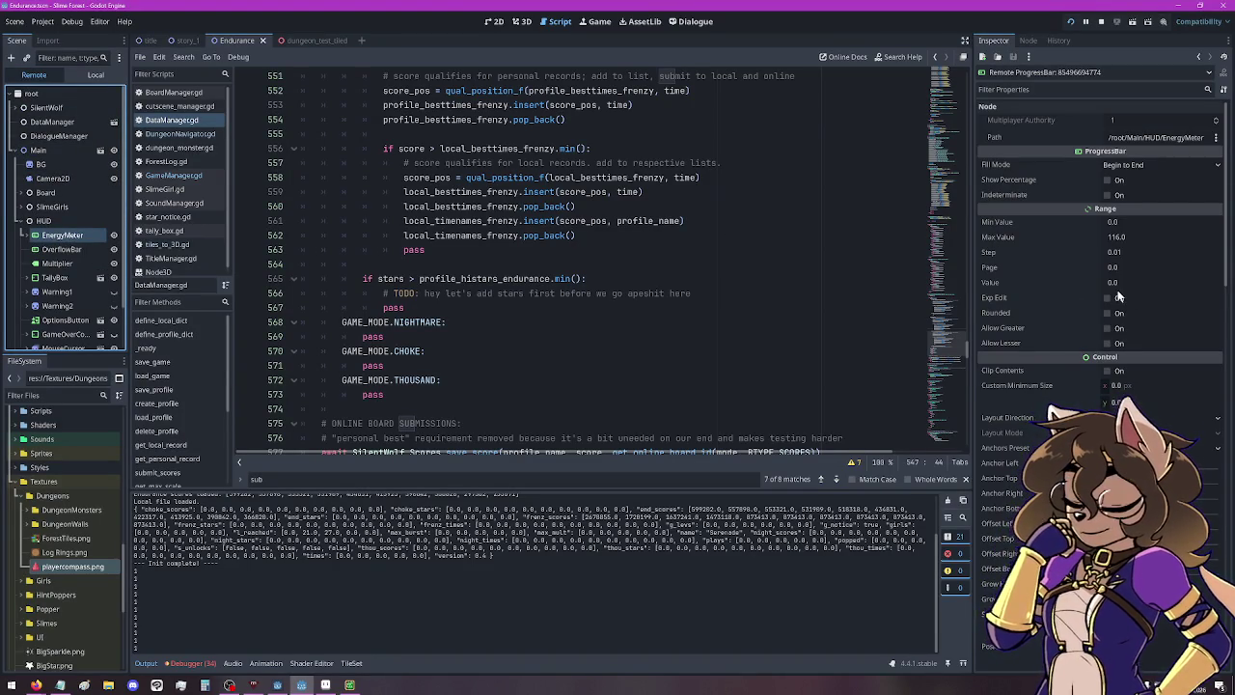
left_click(1185, 8)
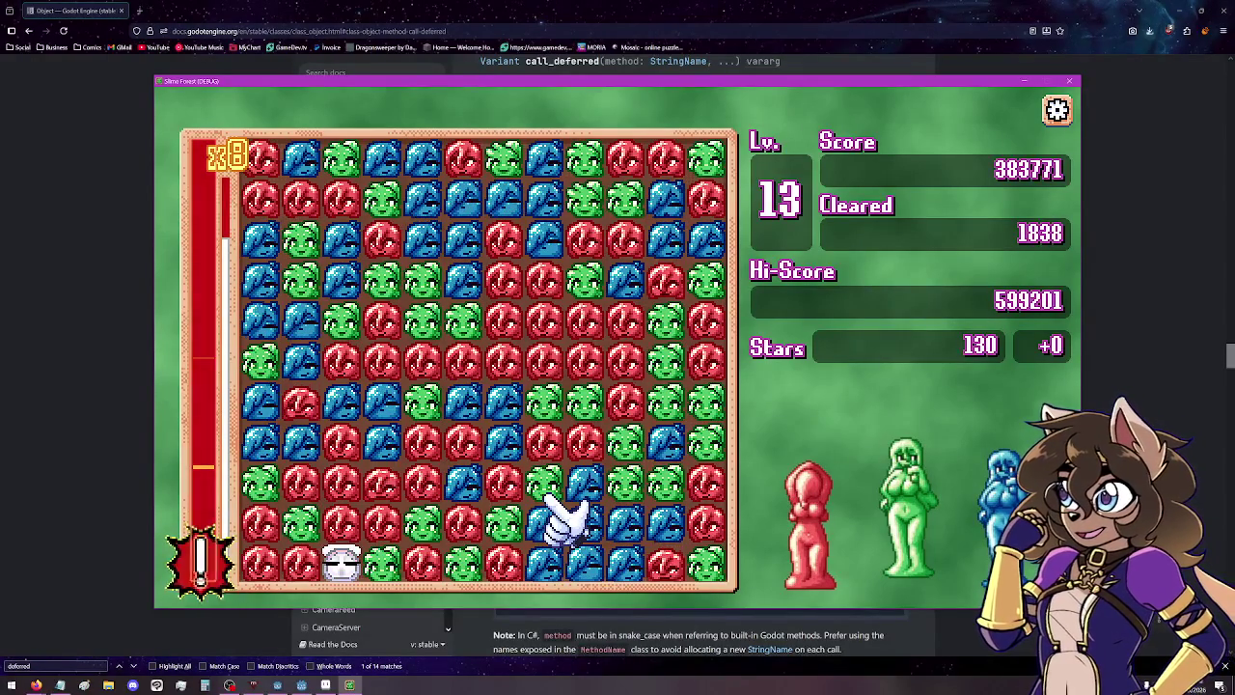
Pop the final clusters through GAME OVER at 406339 and Best Scores, then minimize the game.
left_click(644, 428)
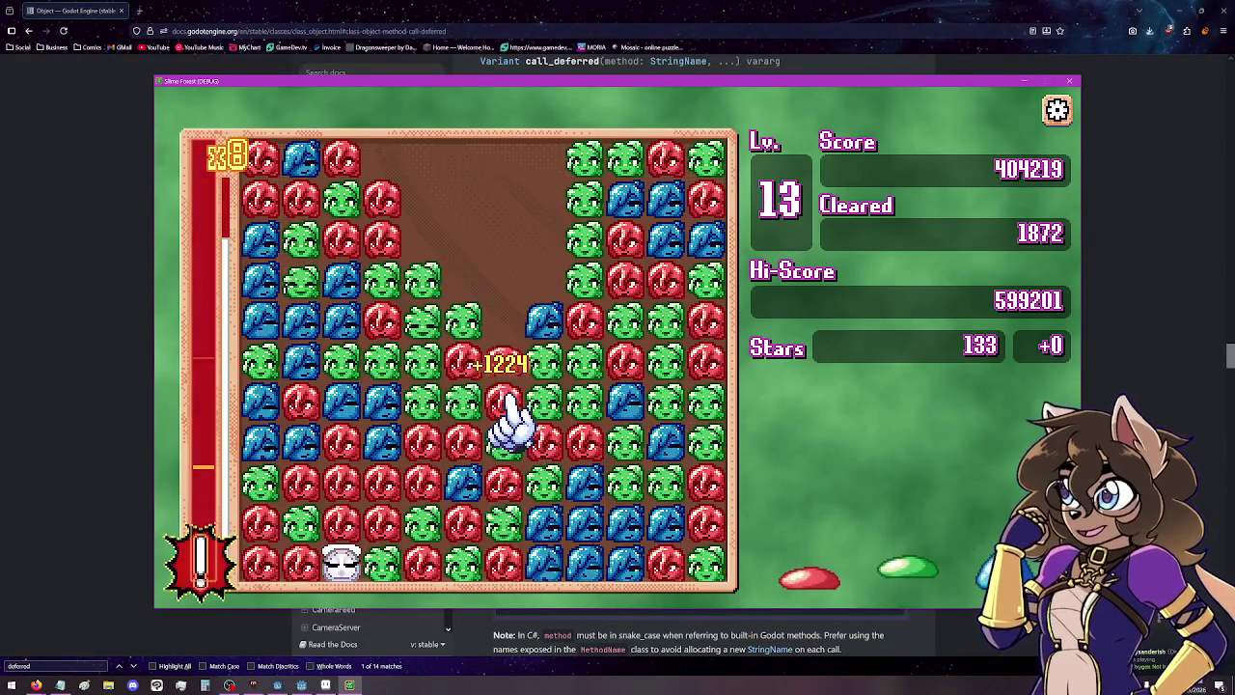
left_click(504, 415)
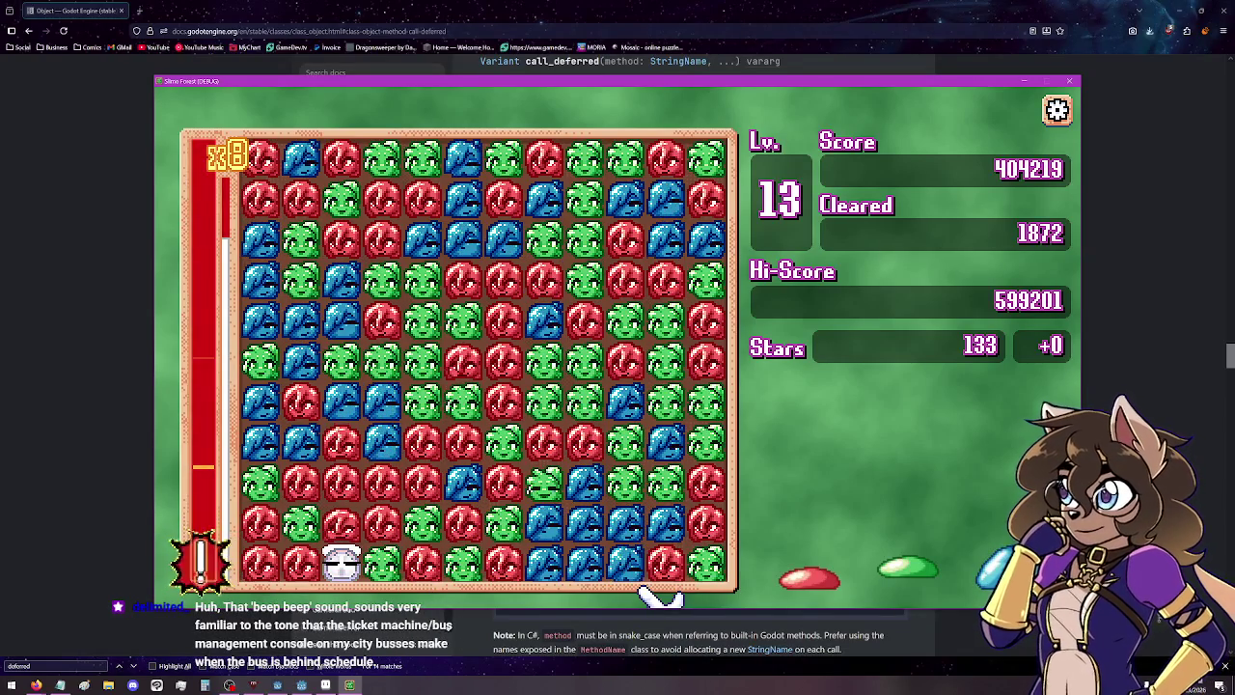
left_click(341, 559)
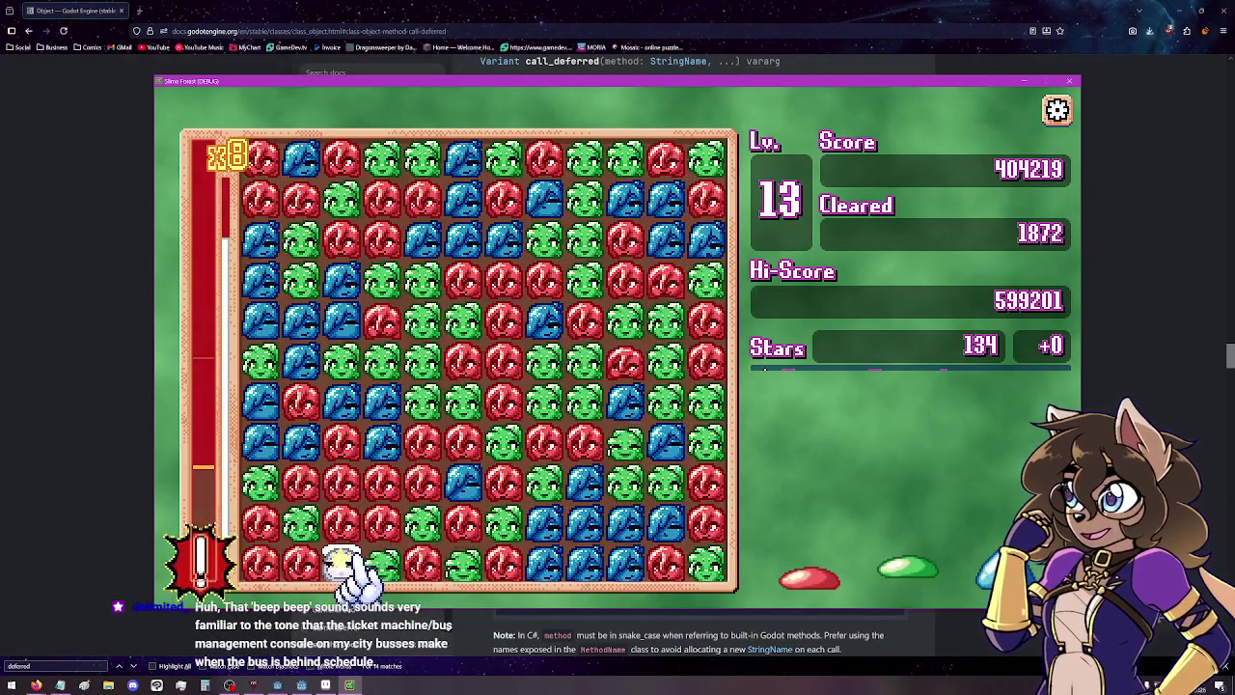
left_click(434, 526)
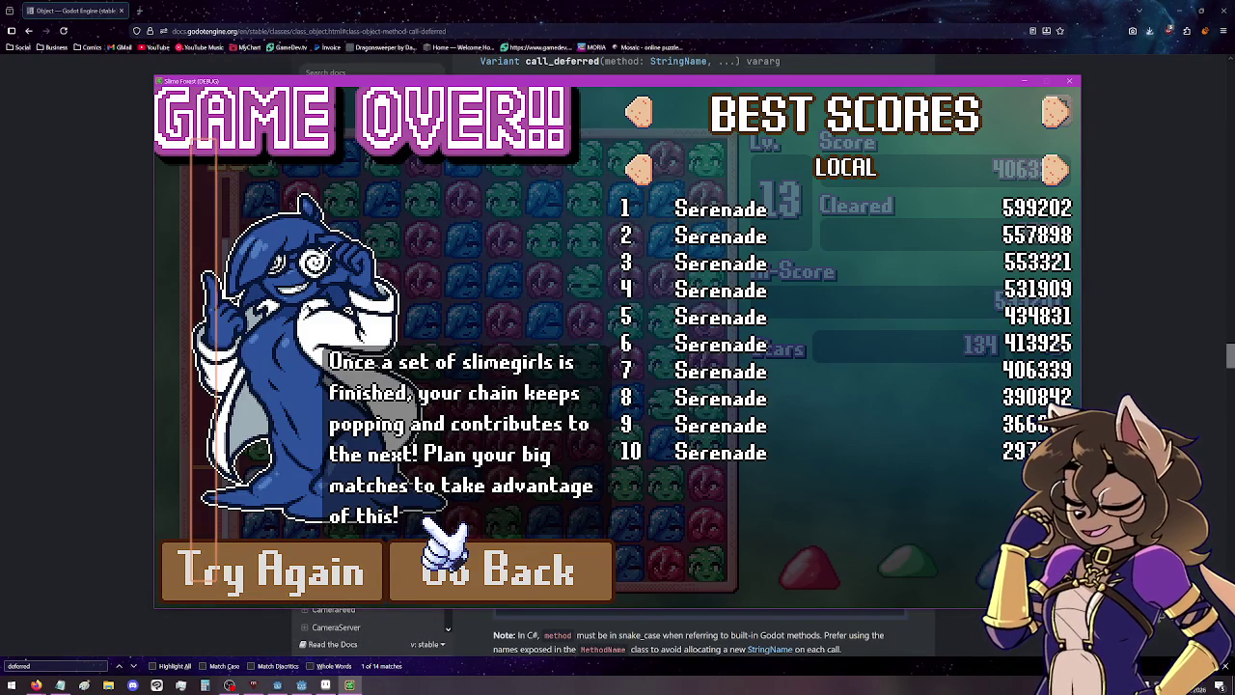
left_click(119, 251)
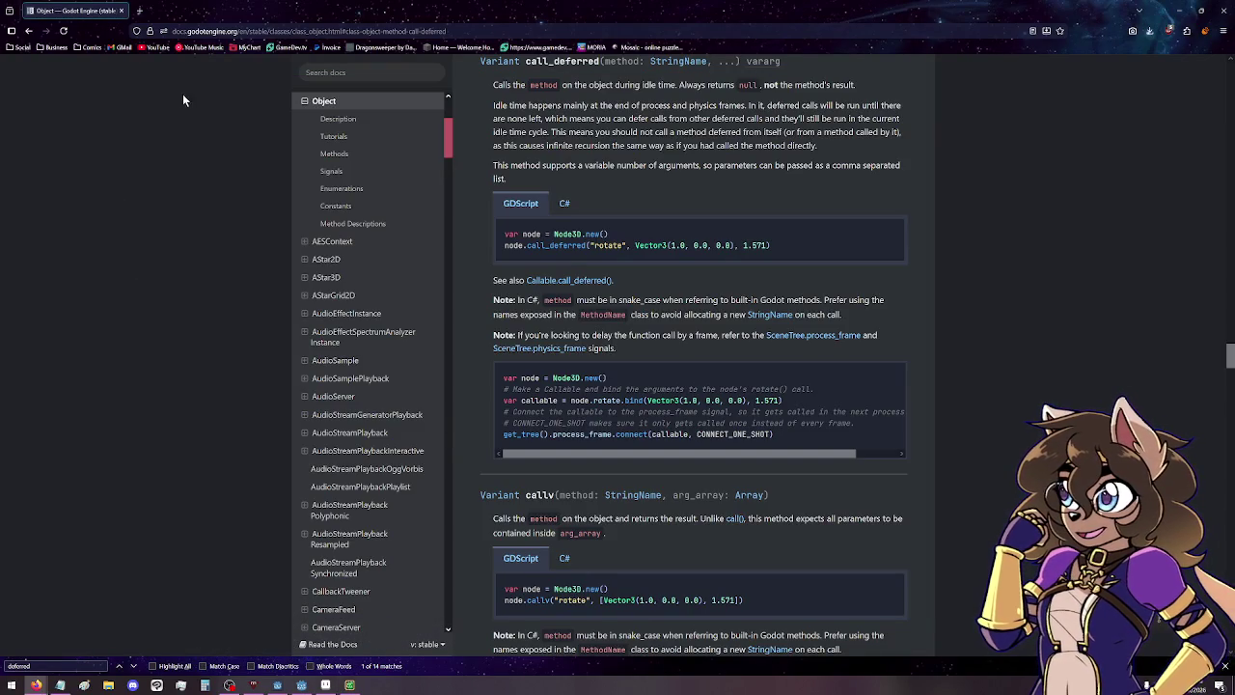
Go to Google Sheets through the Business > Google Suite bookmarks.
mouse_move(78, 111)
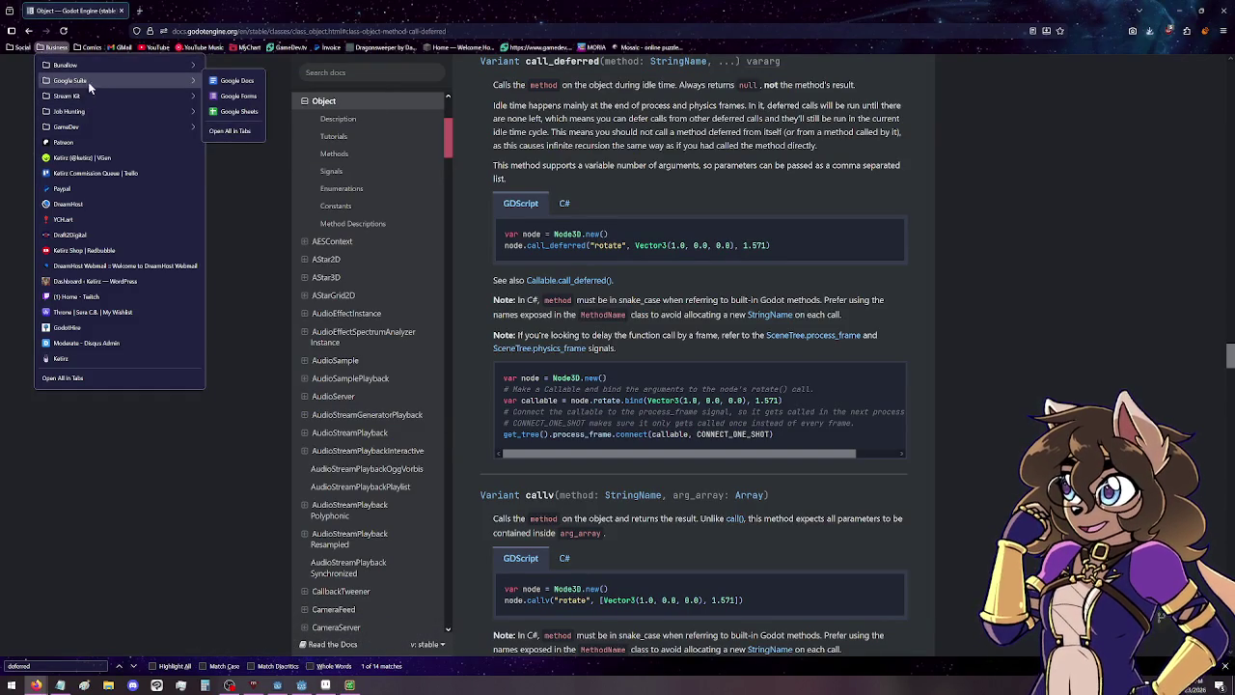
left_click(229, 109)
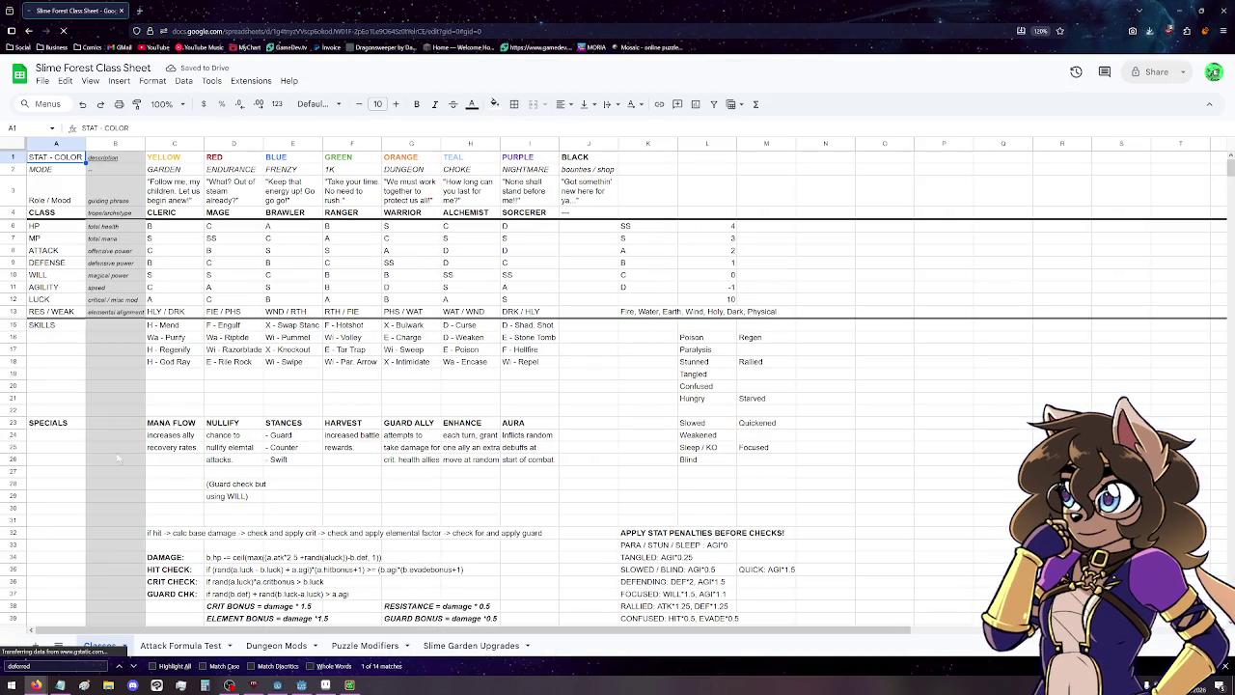
Switch to the Puzzle Modifiers sheet and highlight the Flatline description cells.
left_click(480, 645)
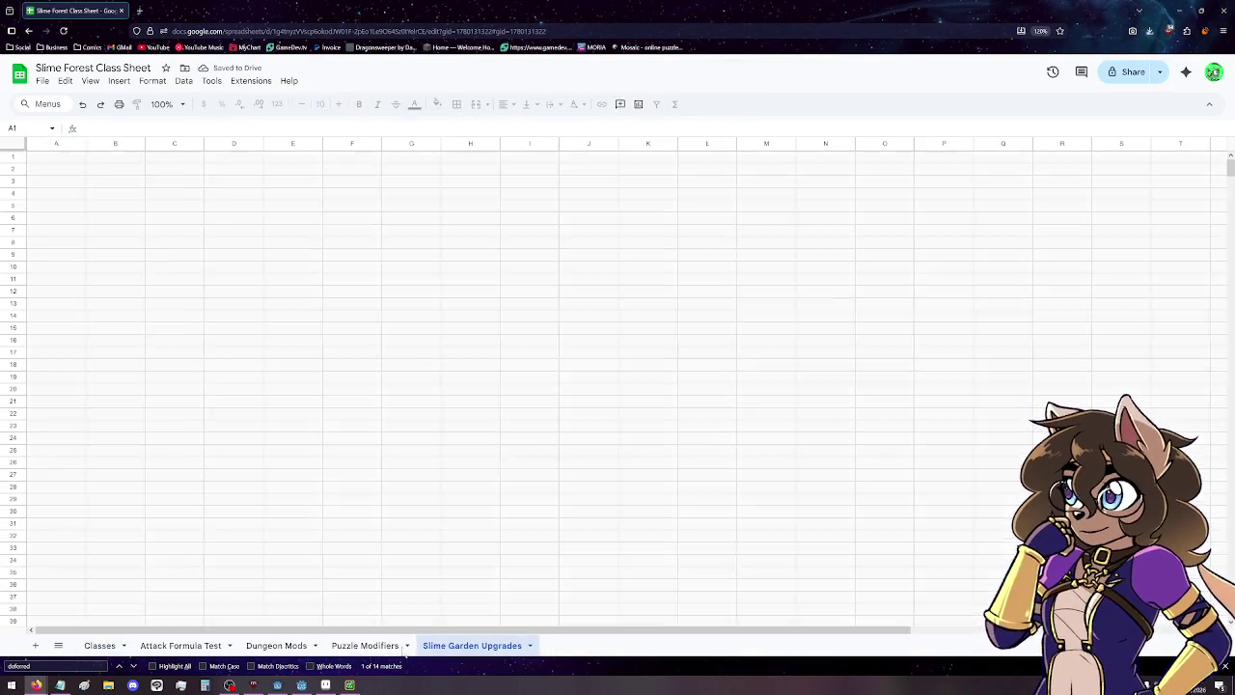
left_click(363, 645)
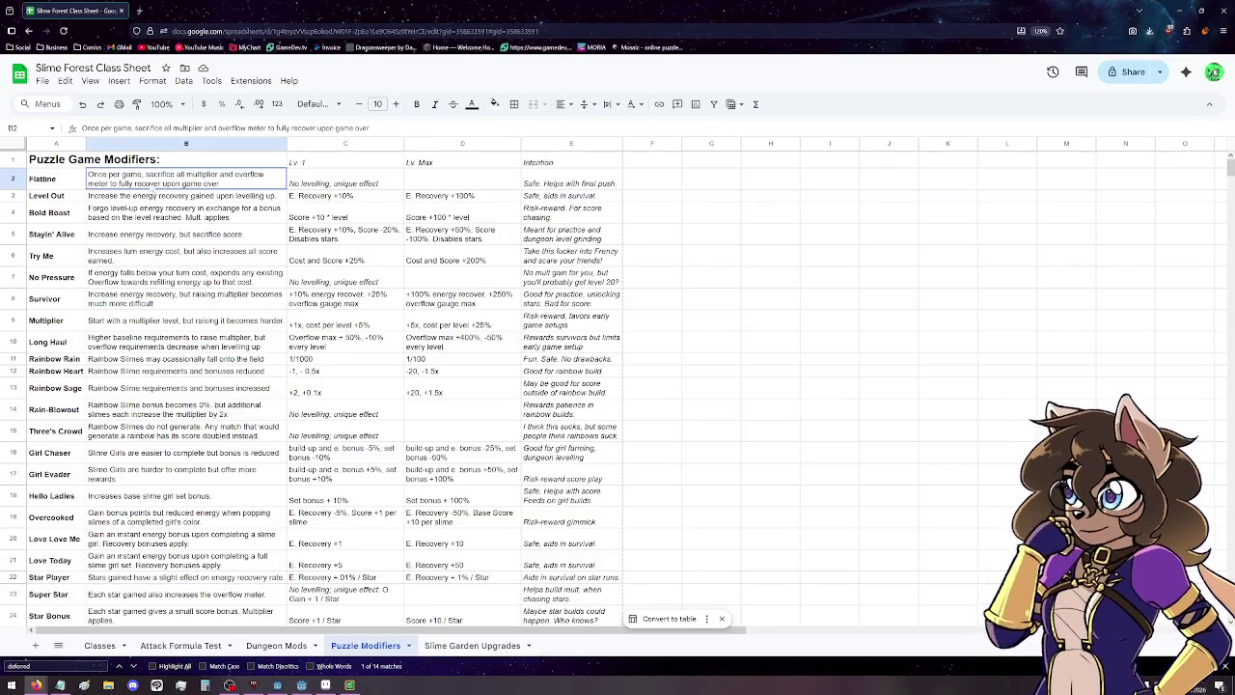
left_click_drag(92, 184, 261, 197)
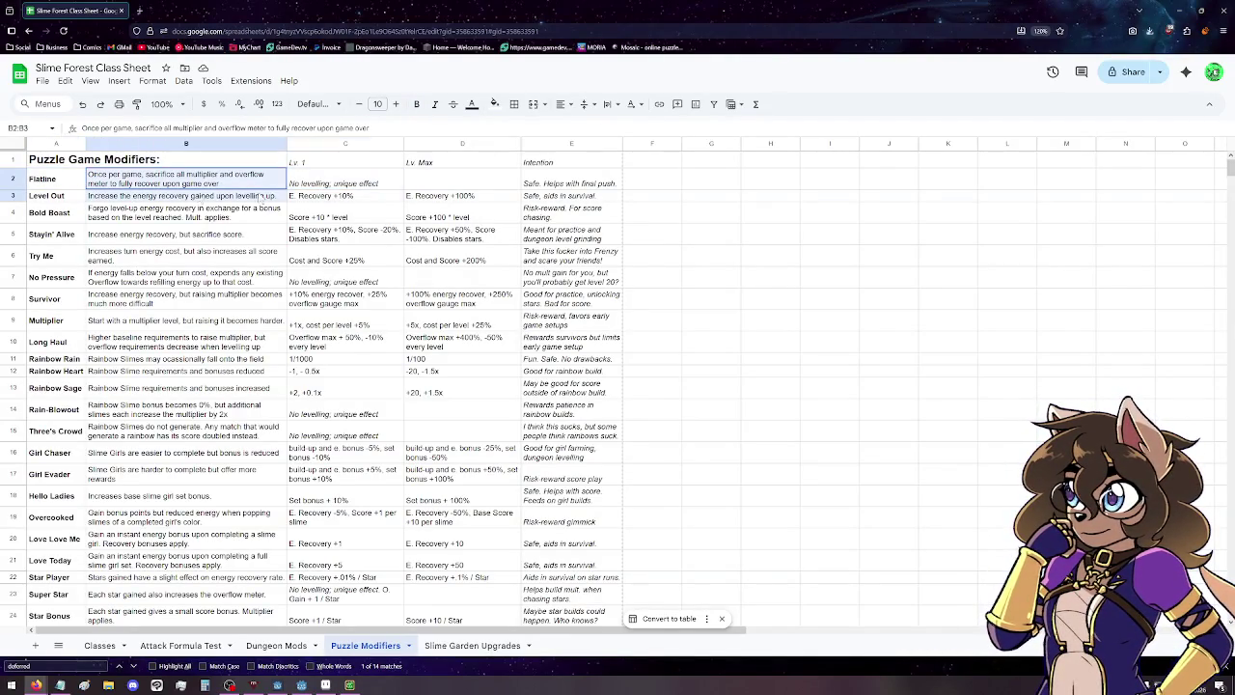
left_click(830, 220)
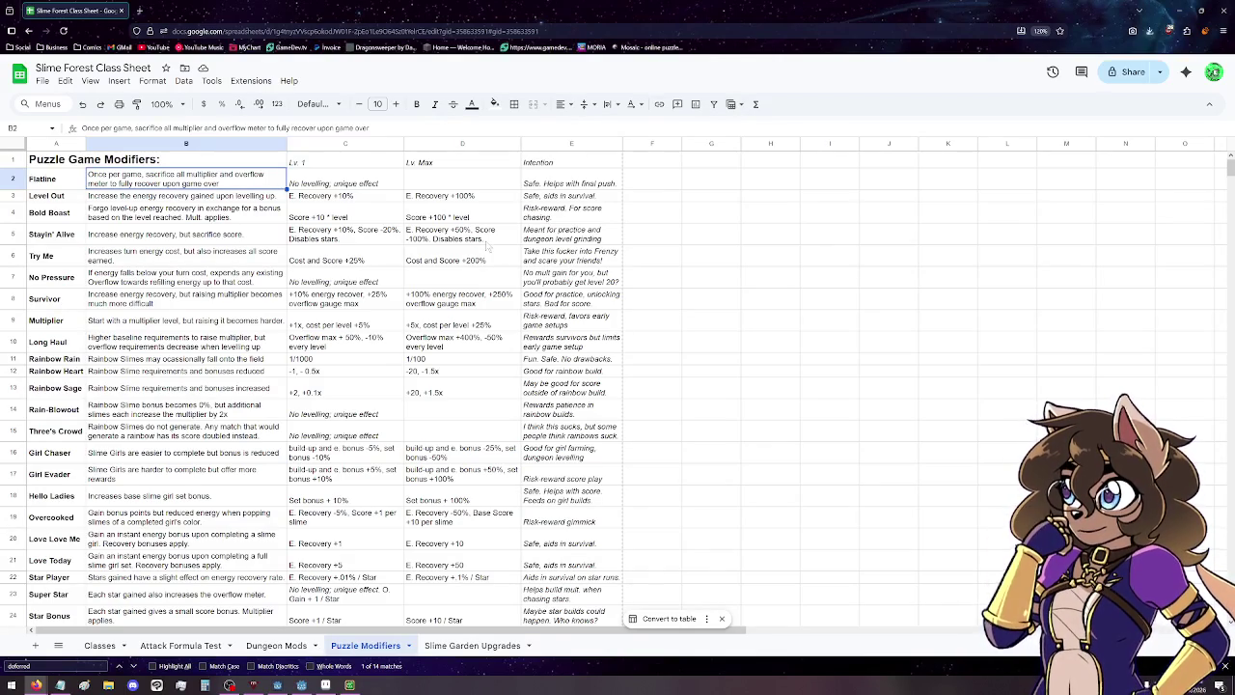
left_click_drag(43, 185, 547, 205)
left_click(652, 210)
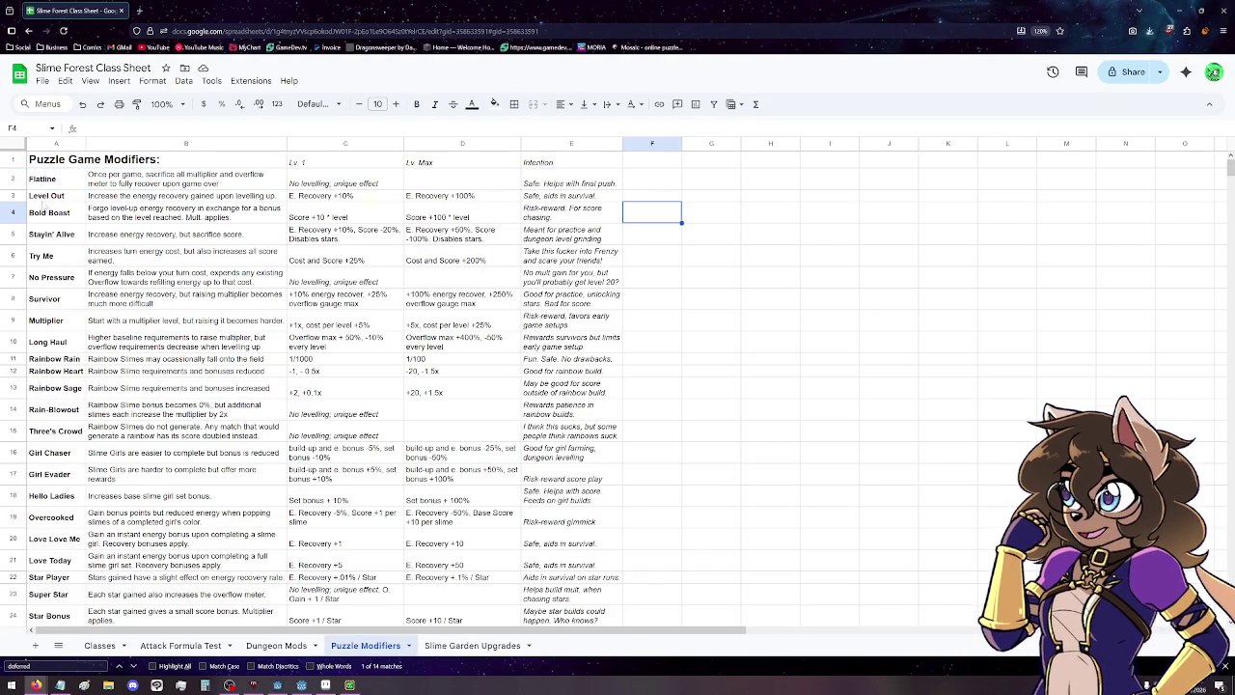
left_click(50, 216)
left_click_drag(56, 221, 143, 220)
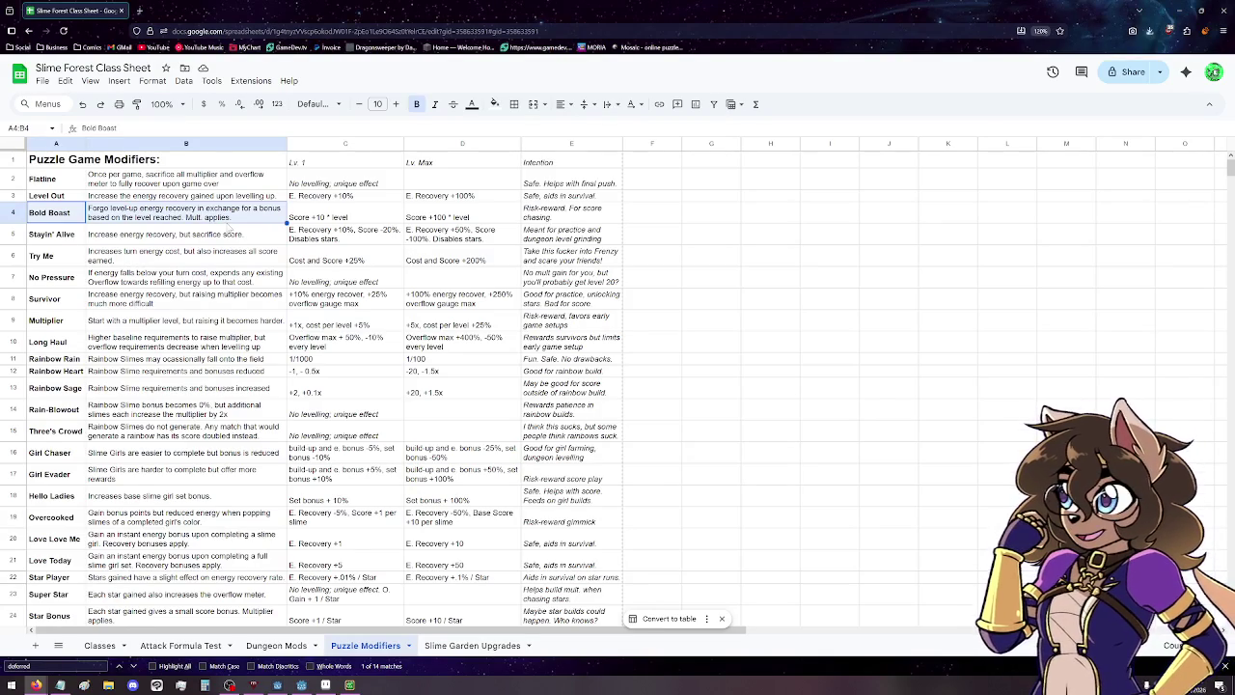
Check Bold Boast's max value in D4 and Stayin' Alive's in D5, then minimize the browser.
left_click(431, 218)
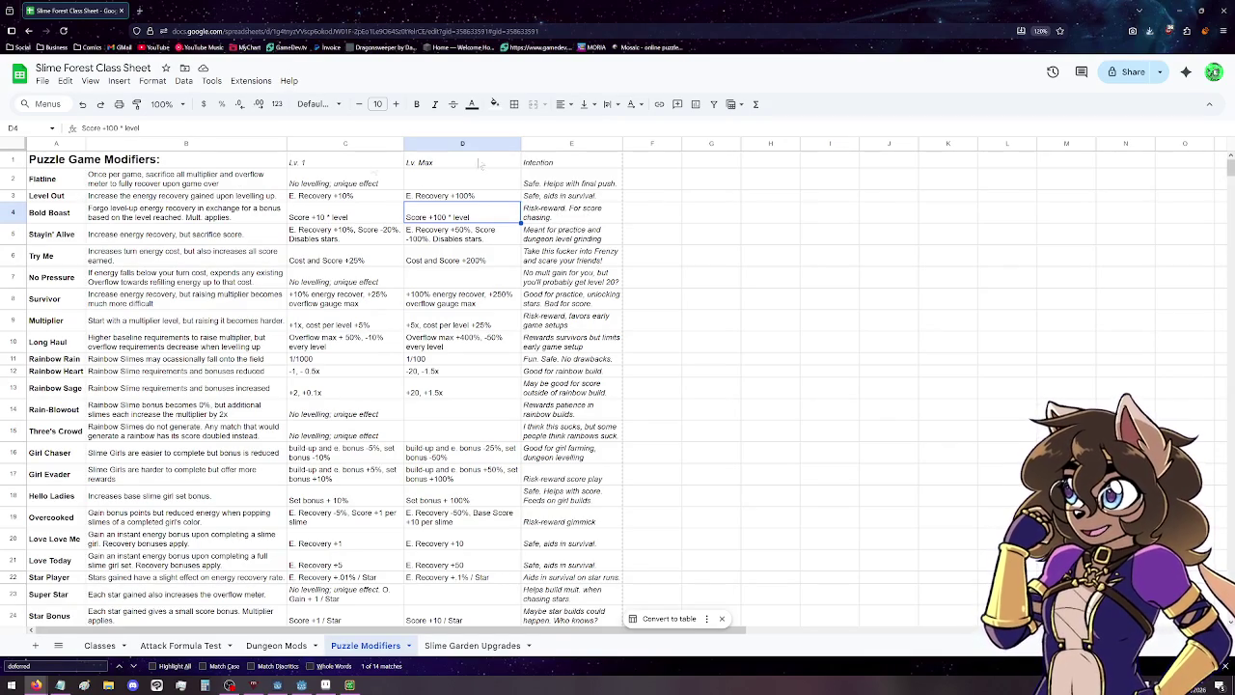
left_click_drag(68, 242, 137, 241)
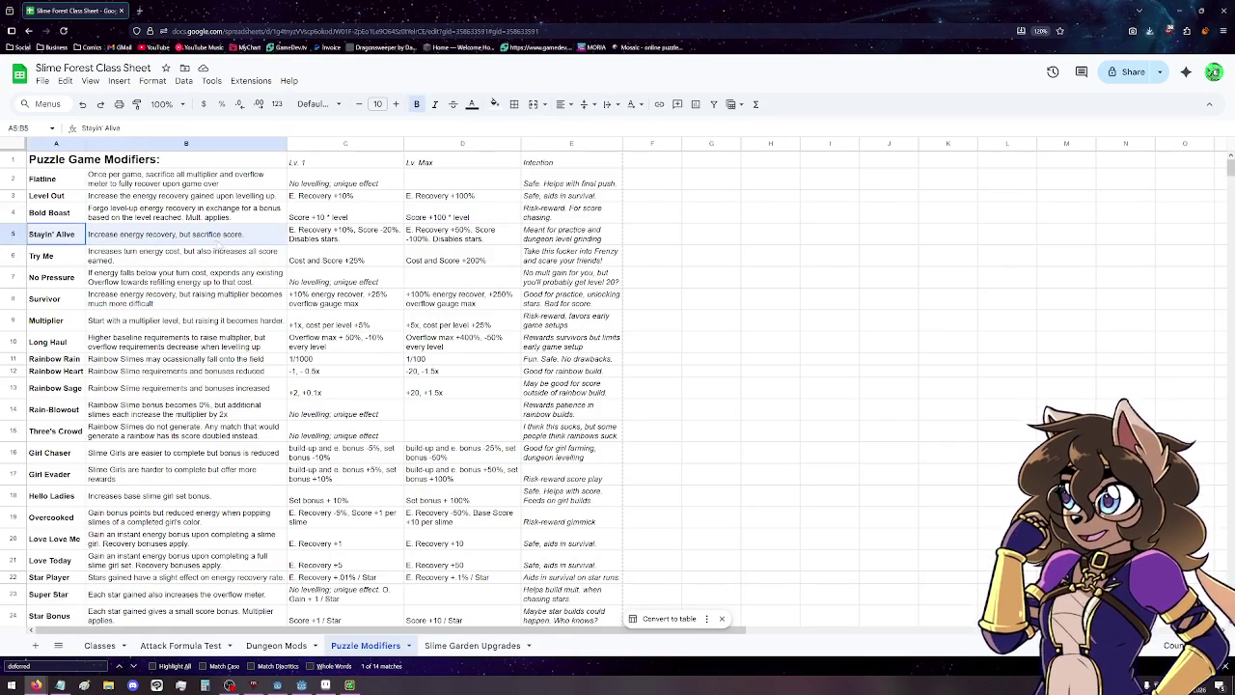
left_click(438, 239)
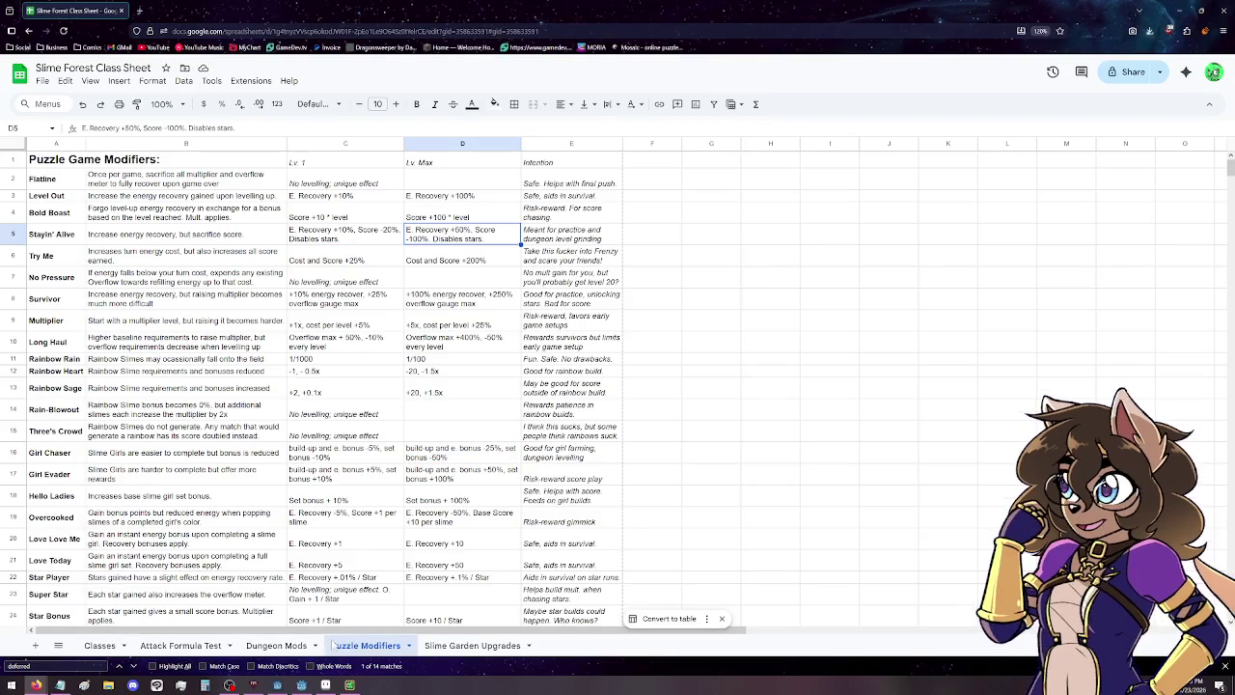
left_click(1179, 10)
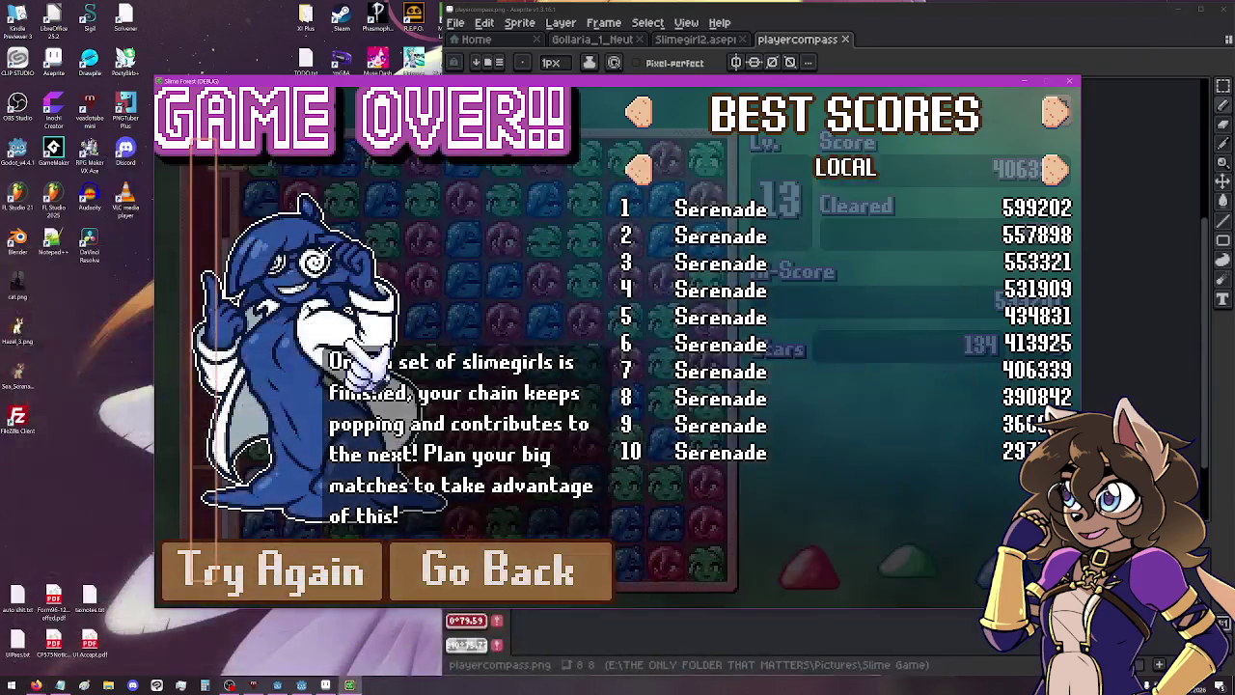
Go back from Game Over to the Slime Forest main menu and launch a new Frenzy game.
left_click(490, 564)
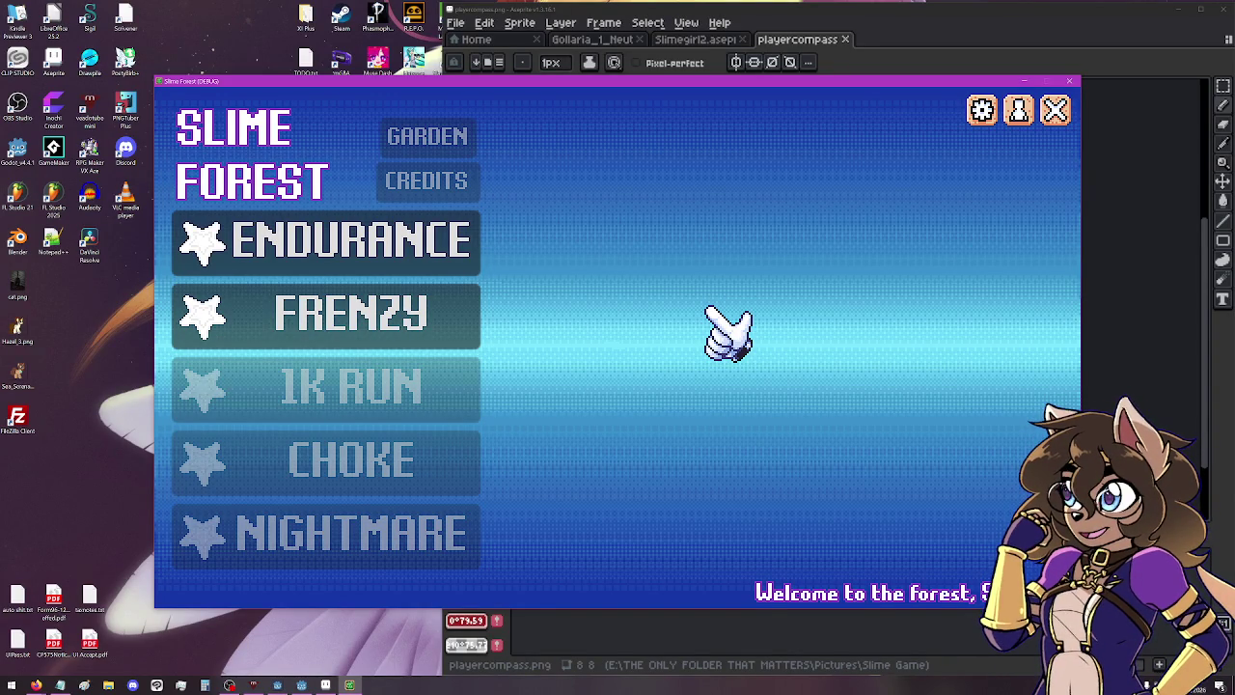
left_click(455, 313)
Pop slime groups across the level 1 board, ending with a large red group that makes a rainbow slime.
left_click(468, 487)
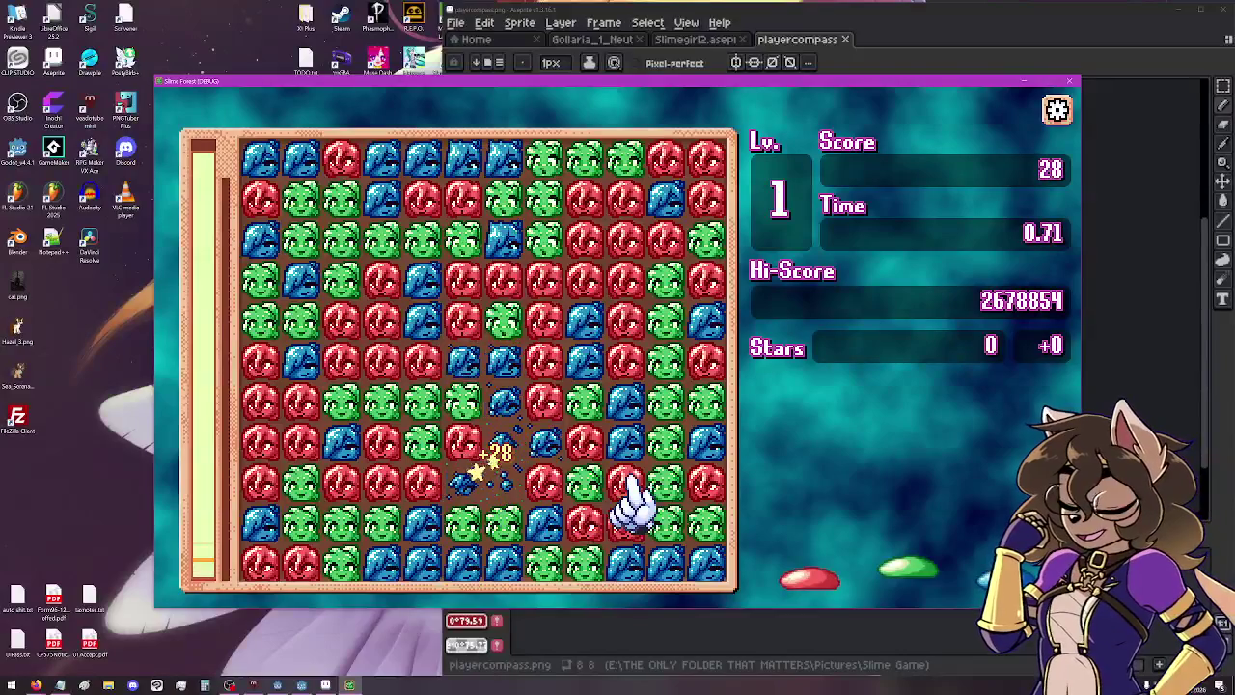
left_click(558, 497)
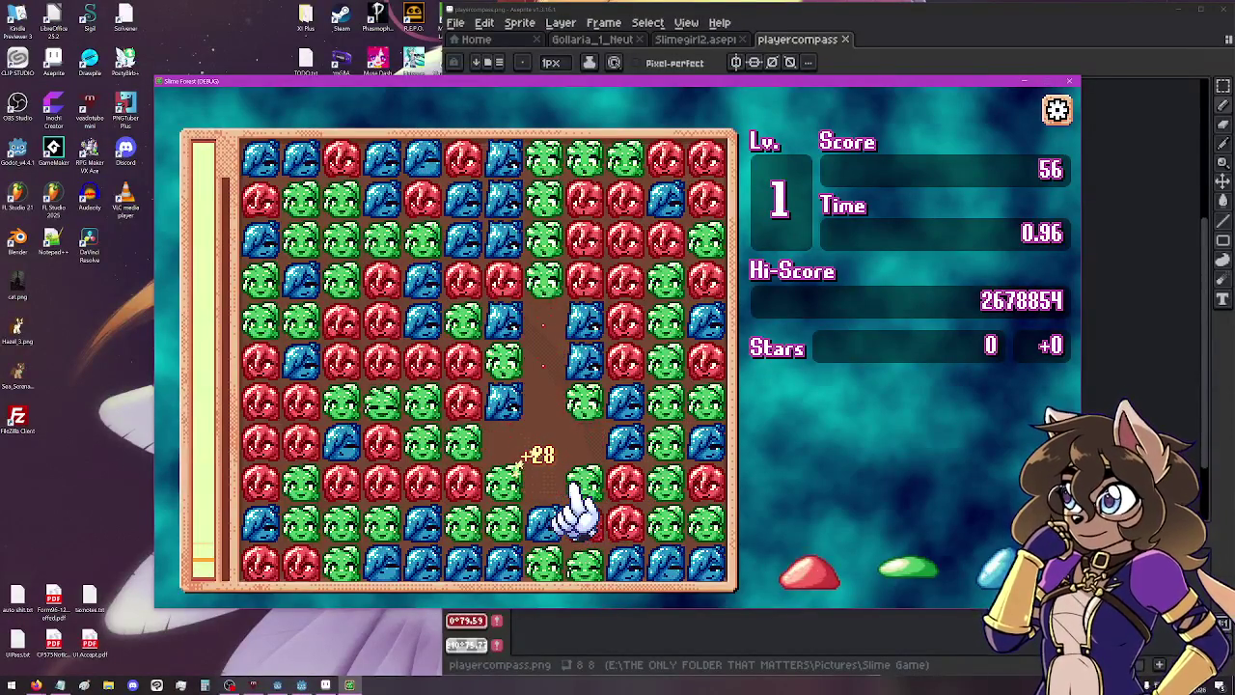
left_click(565, 492)
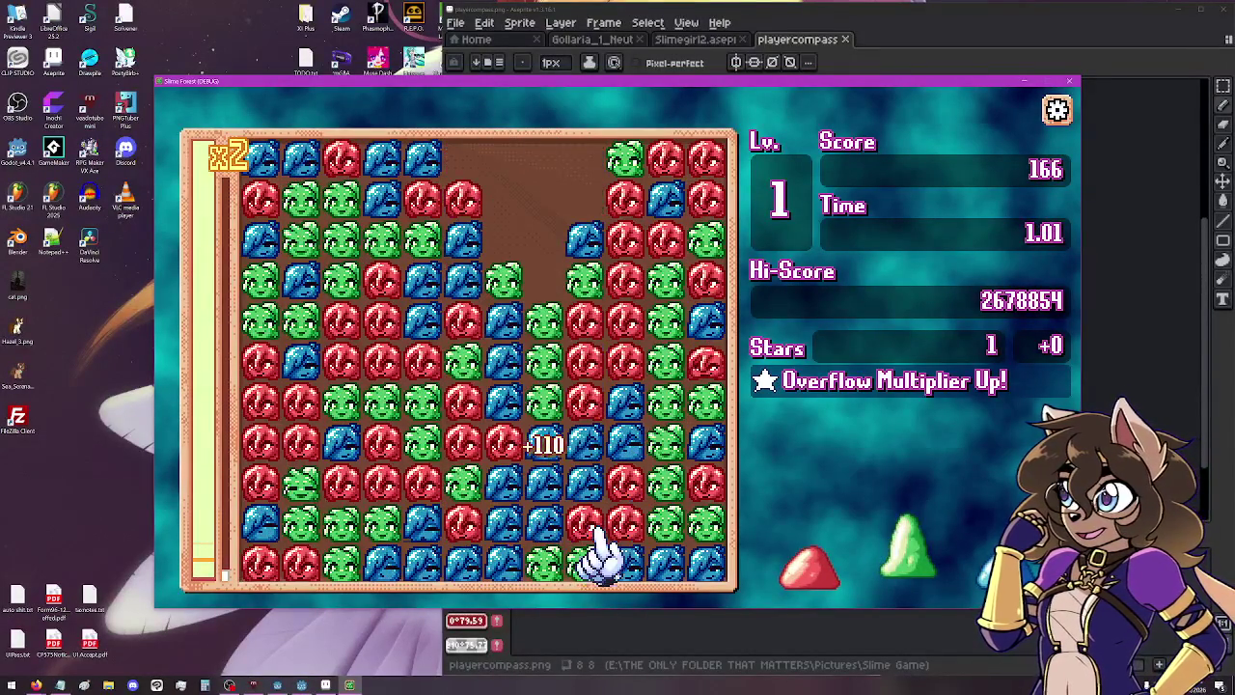
left_click(521, 454)
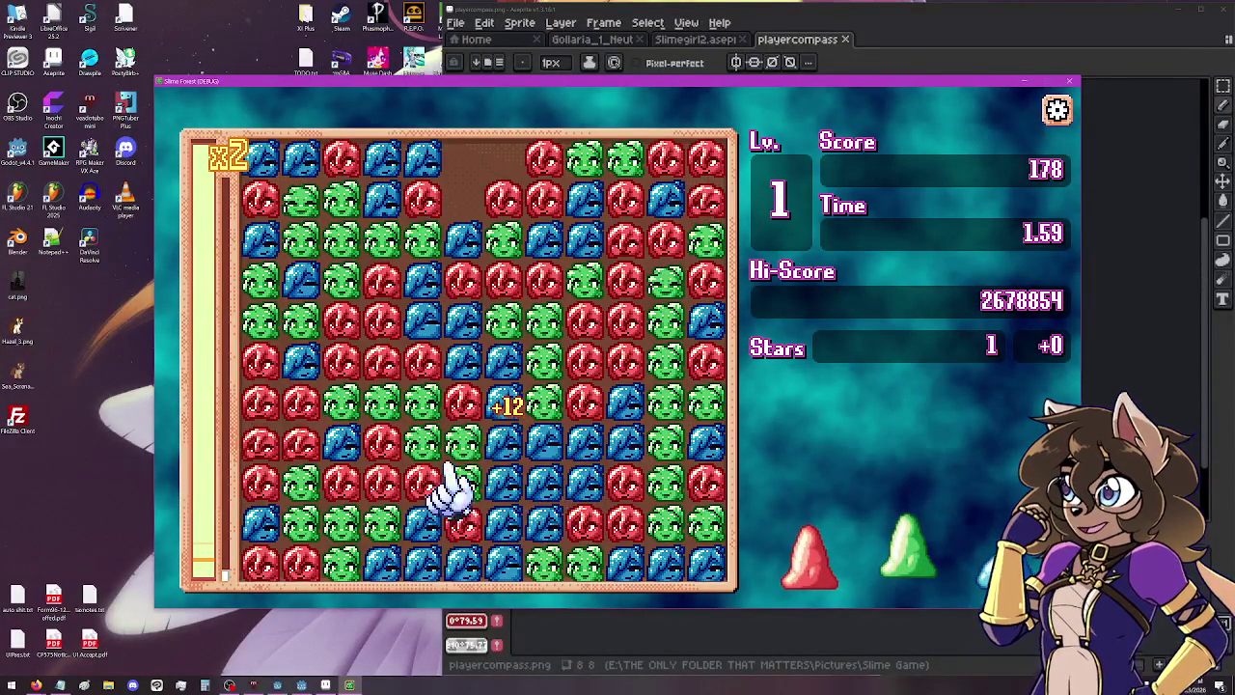
left_click(424, 565)
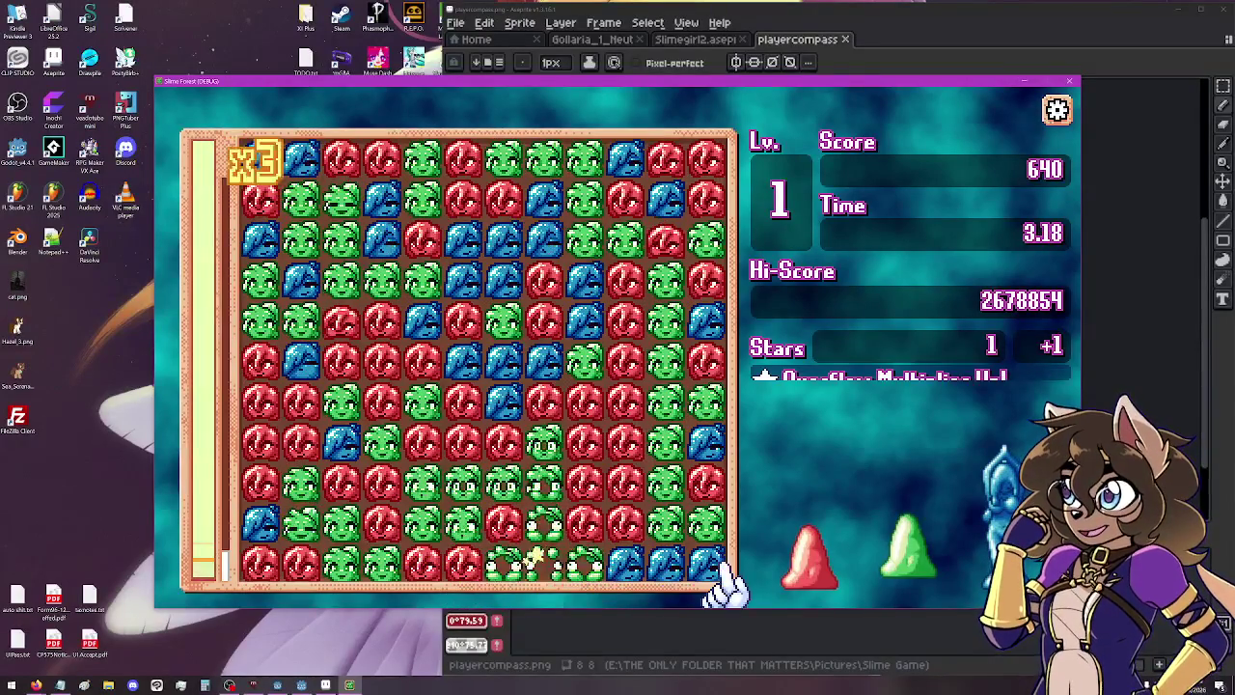
left_click(545, 565)
left_click(545, 405)
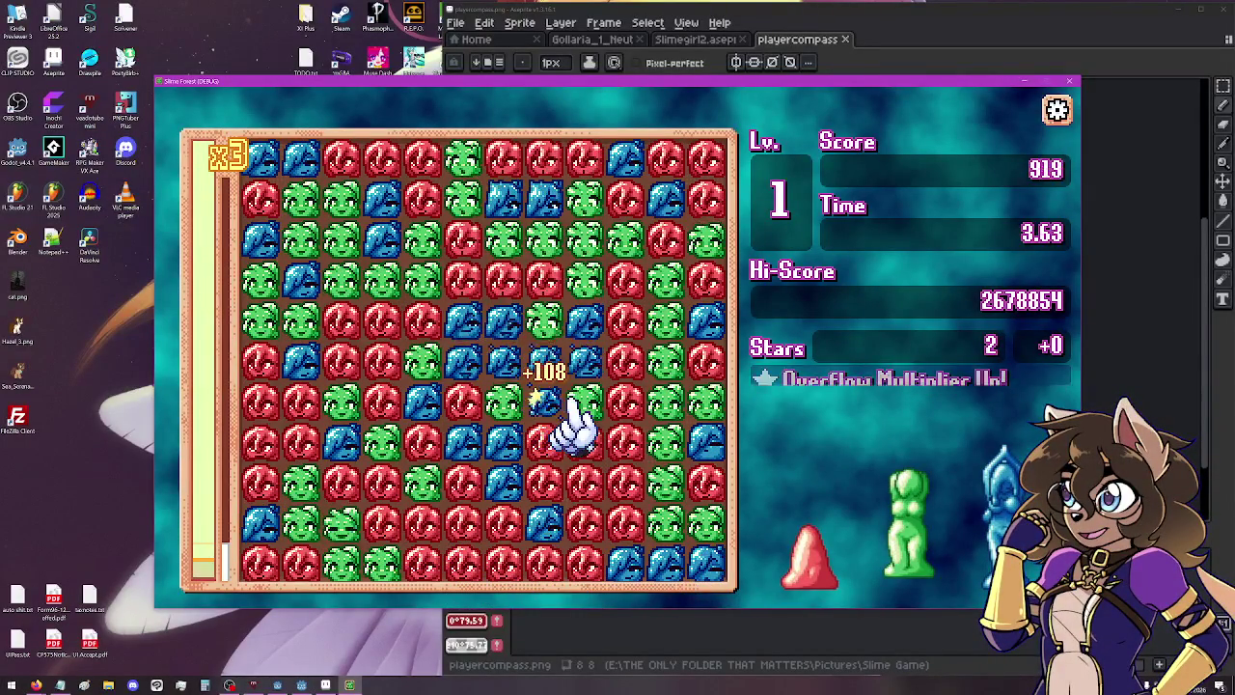
left_click(526, 415)
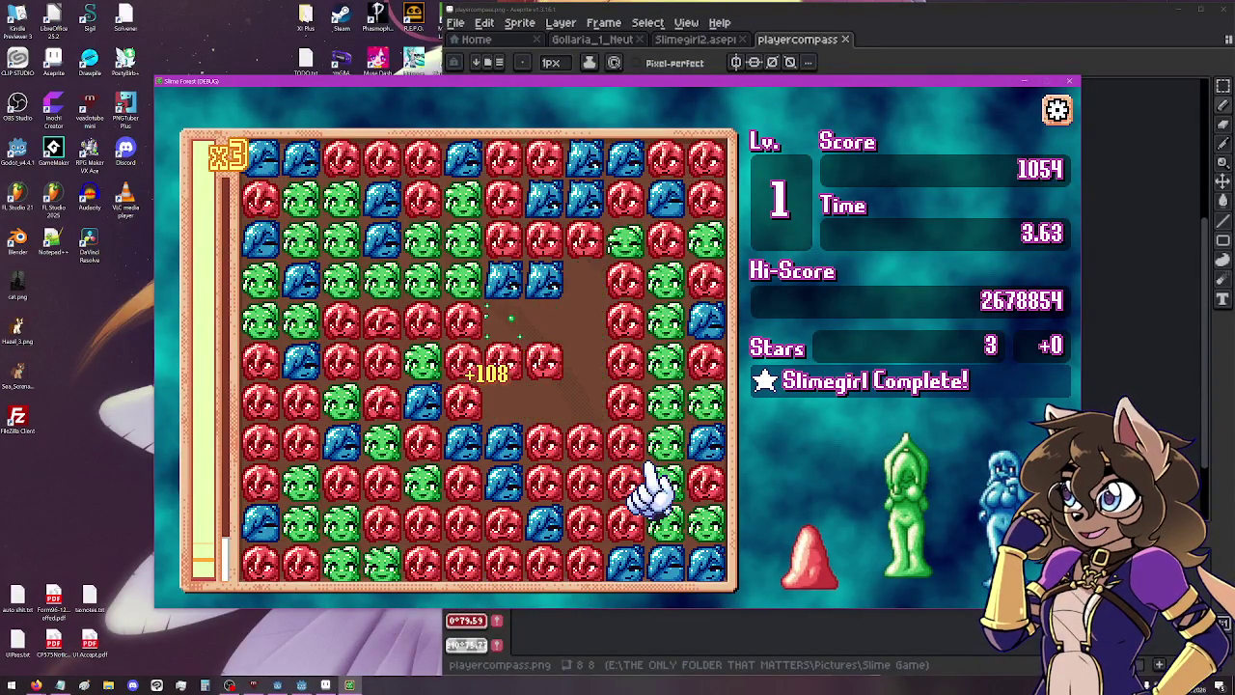
left_click(471, 291)
left_click(389, 430)
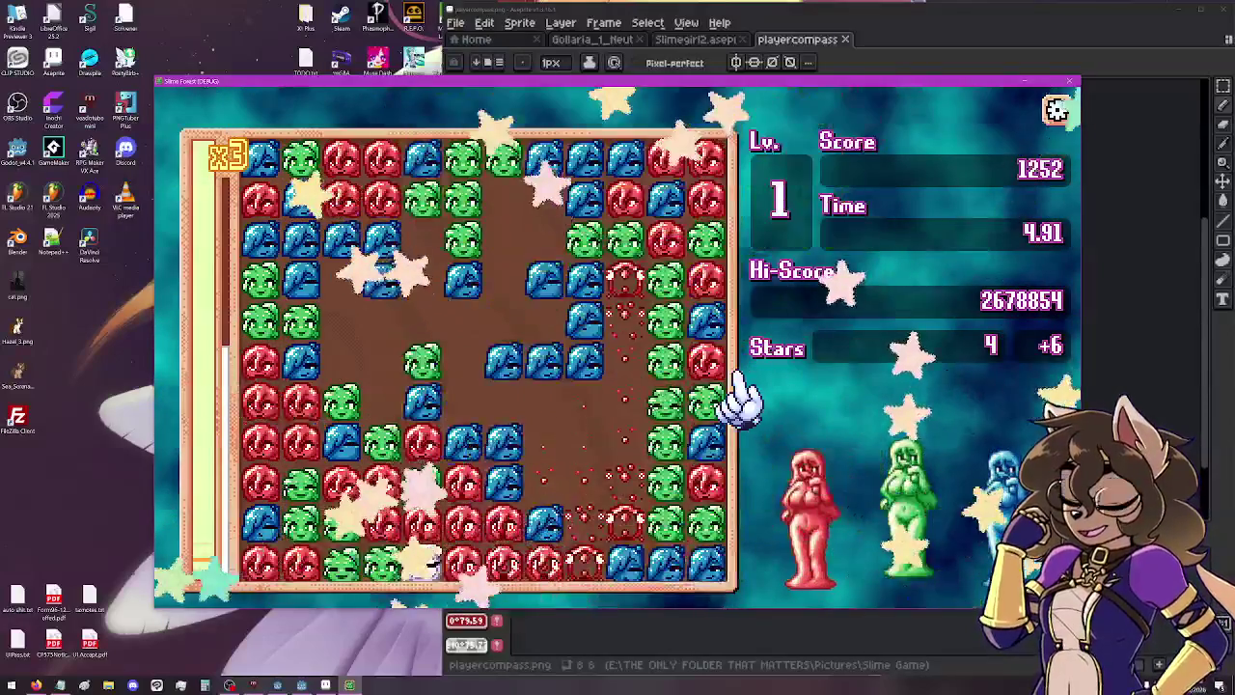
Clear level 2 groups to complete a slimegirl, then set off the white rainbow slime.
left_click(560, 574)
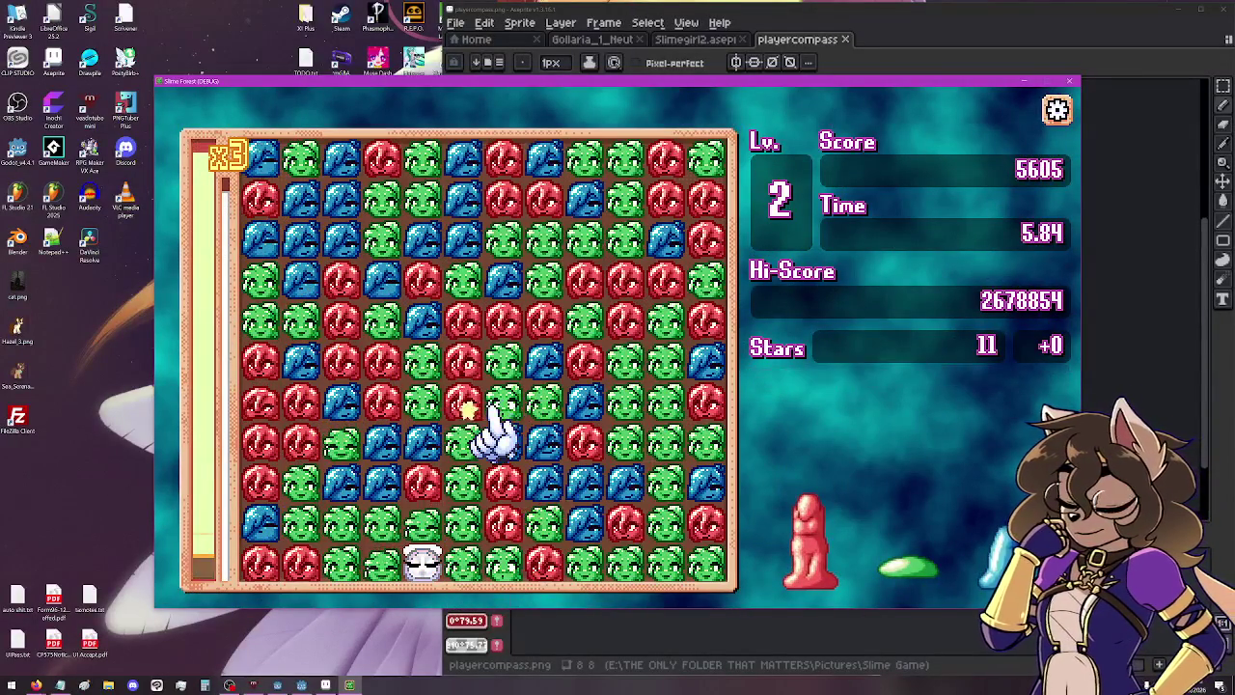
left_click(536, 439)
left_click(473, 386)
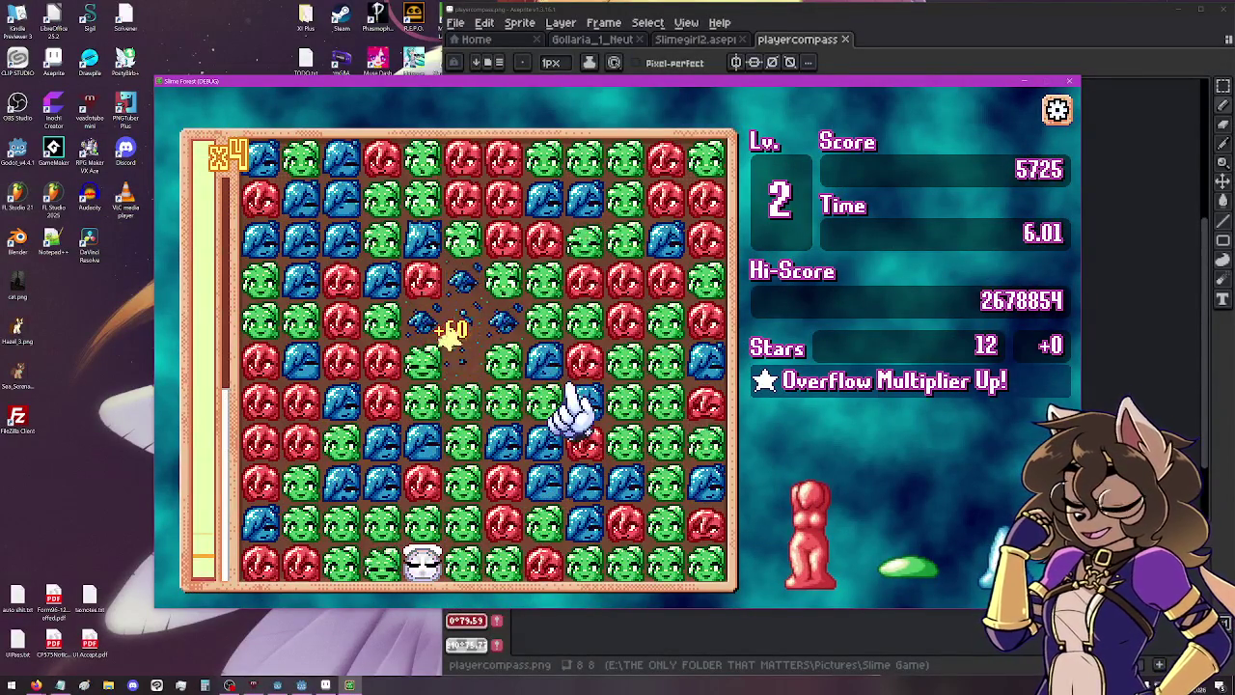
left_click(429, 295)
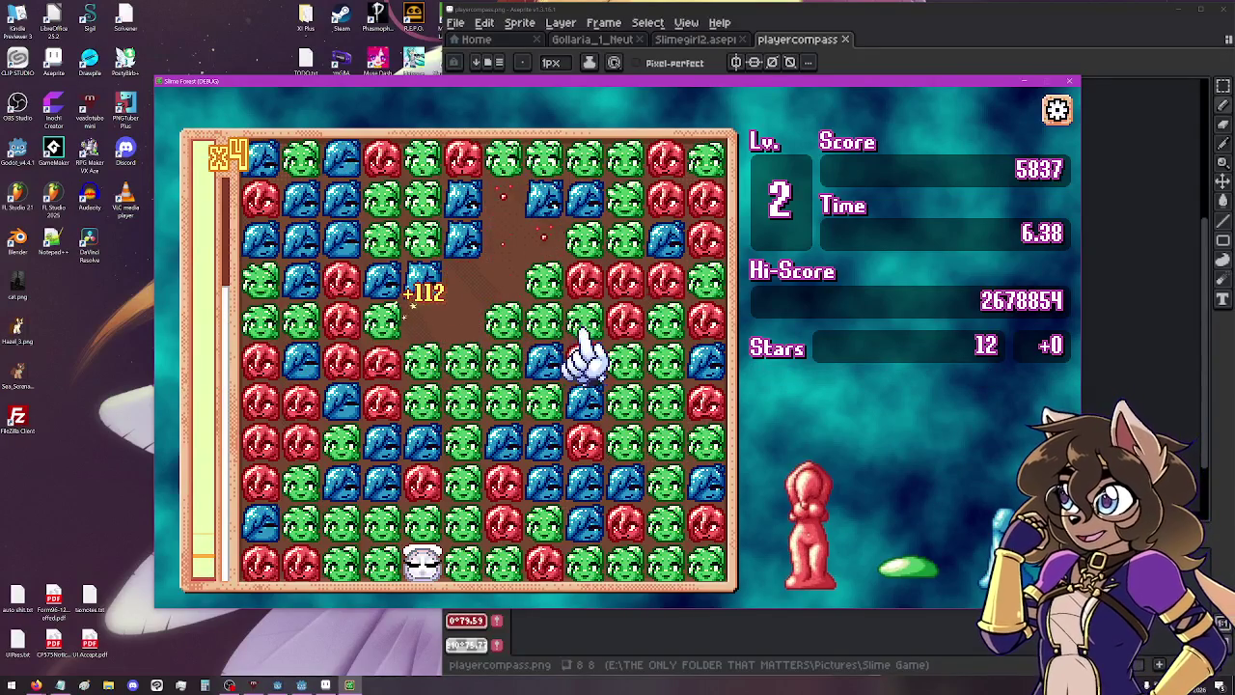
left_click(629, 336)
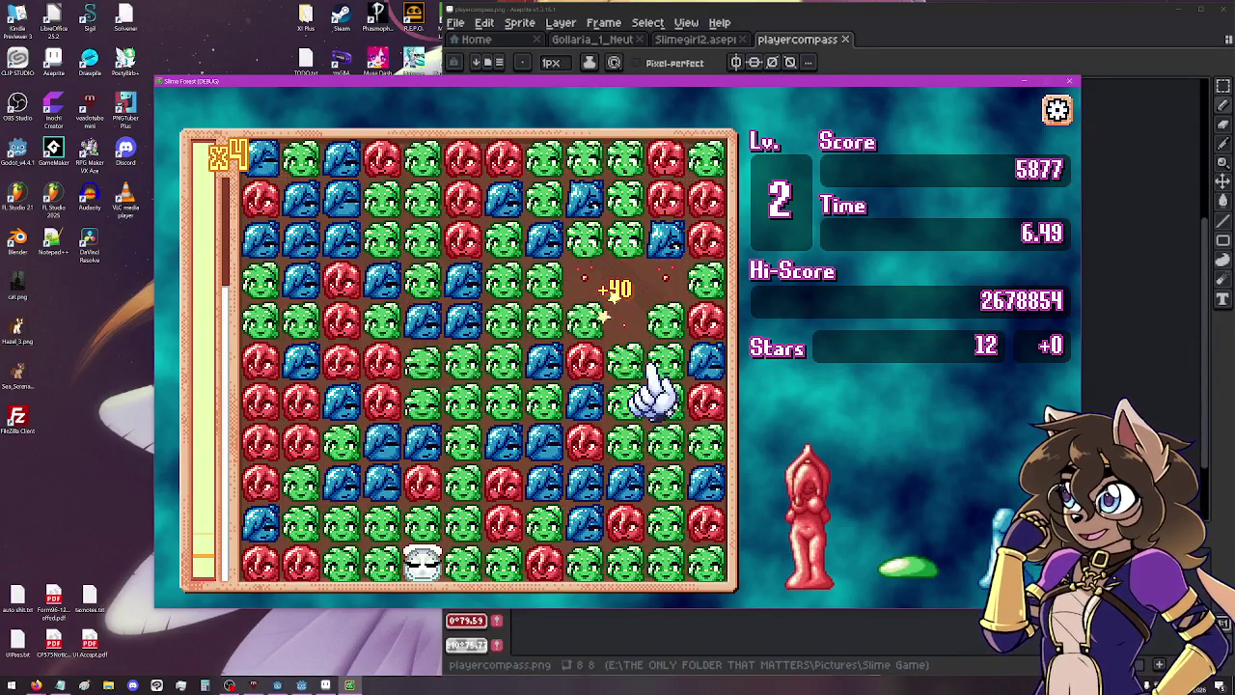
left_click(583, 490)
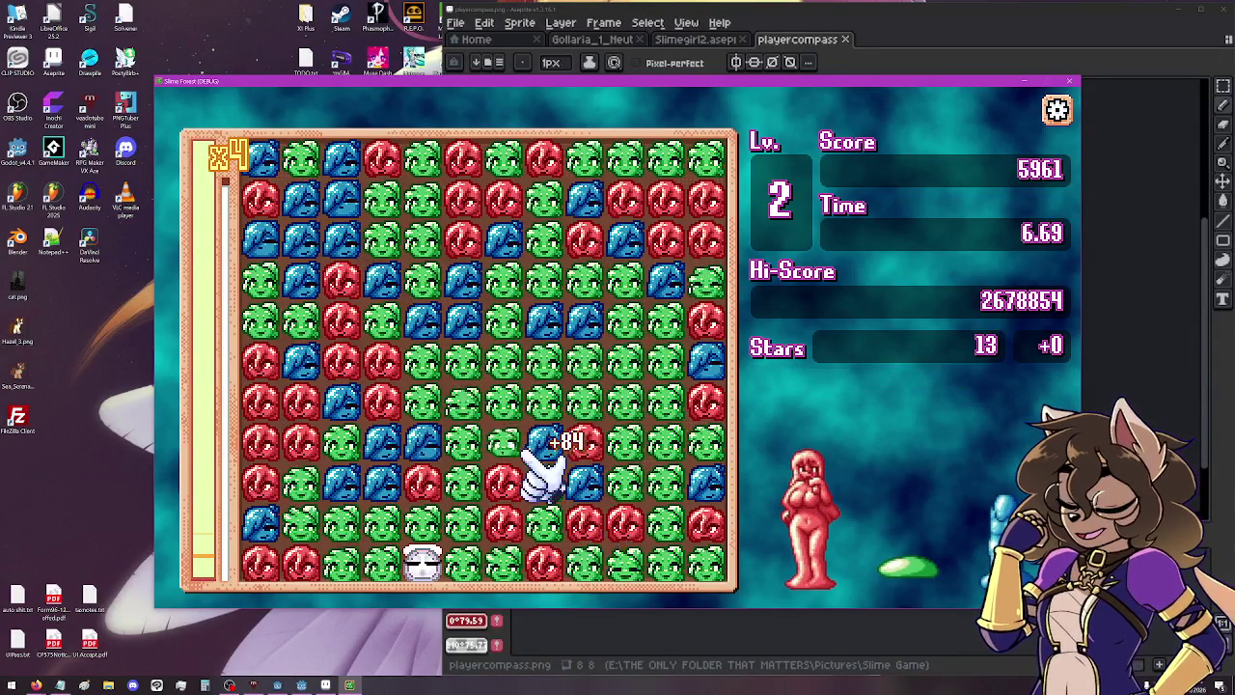
left_click(425, 564)
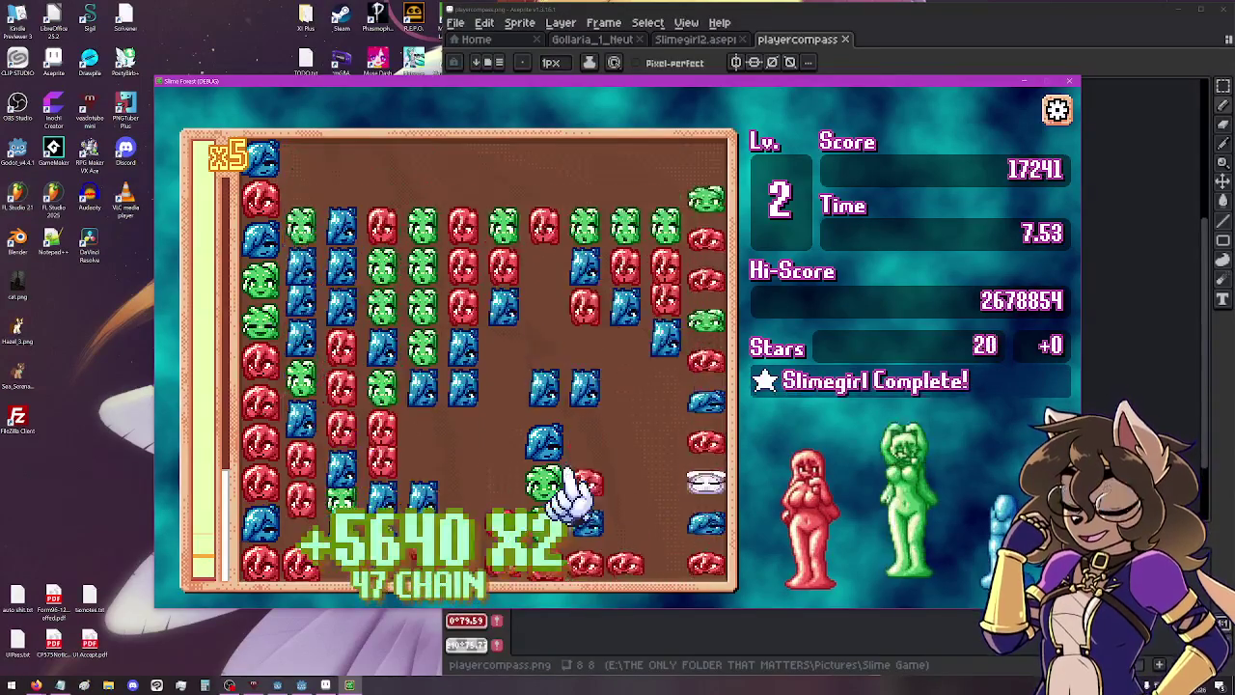
Pop groups on the refilled board to reach level 3, then clear a large blue group for a rainbow slime.
left_click(429, 391)
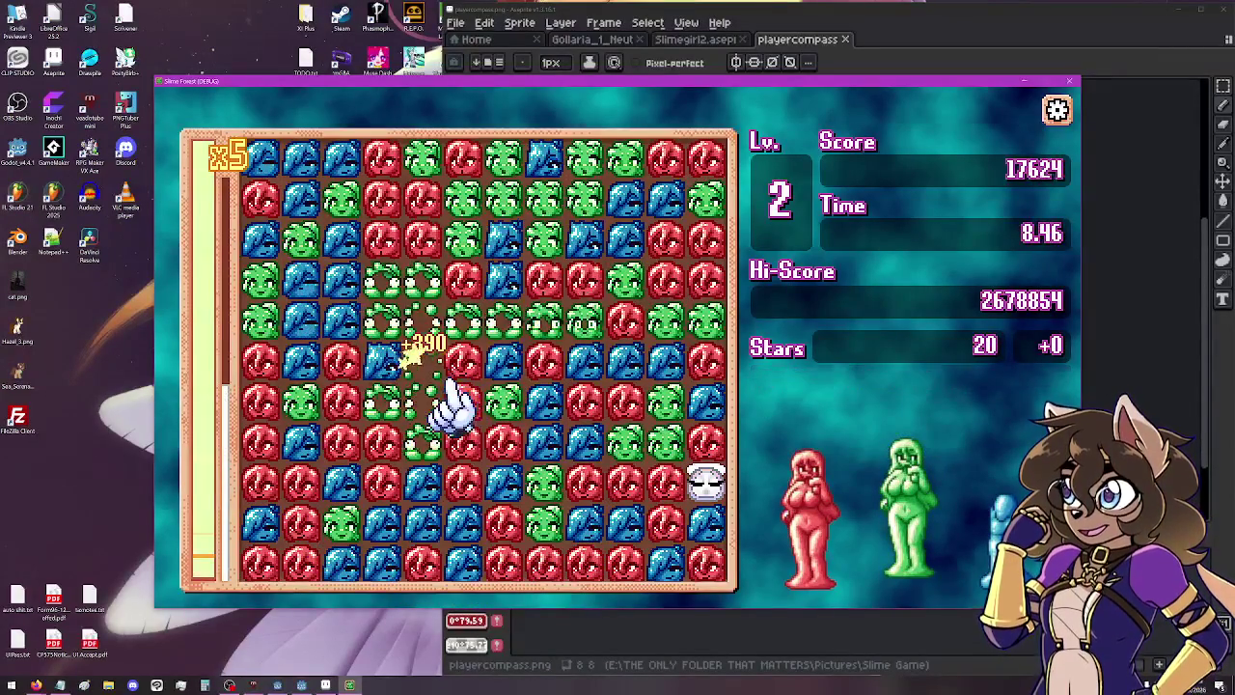
left_click(468, 511)
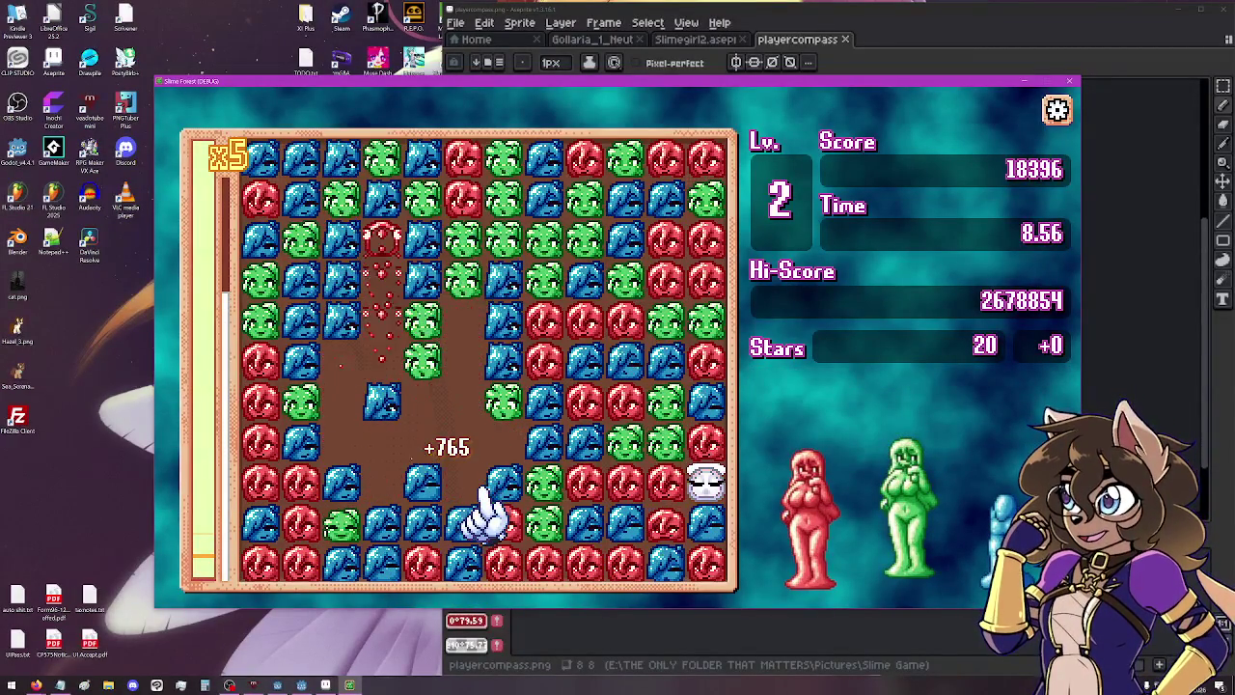
left_click(425, 453)
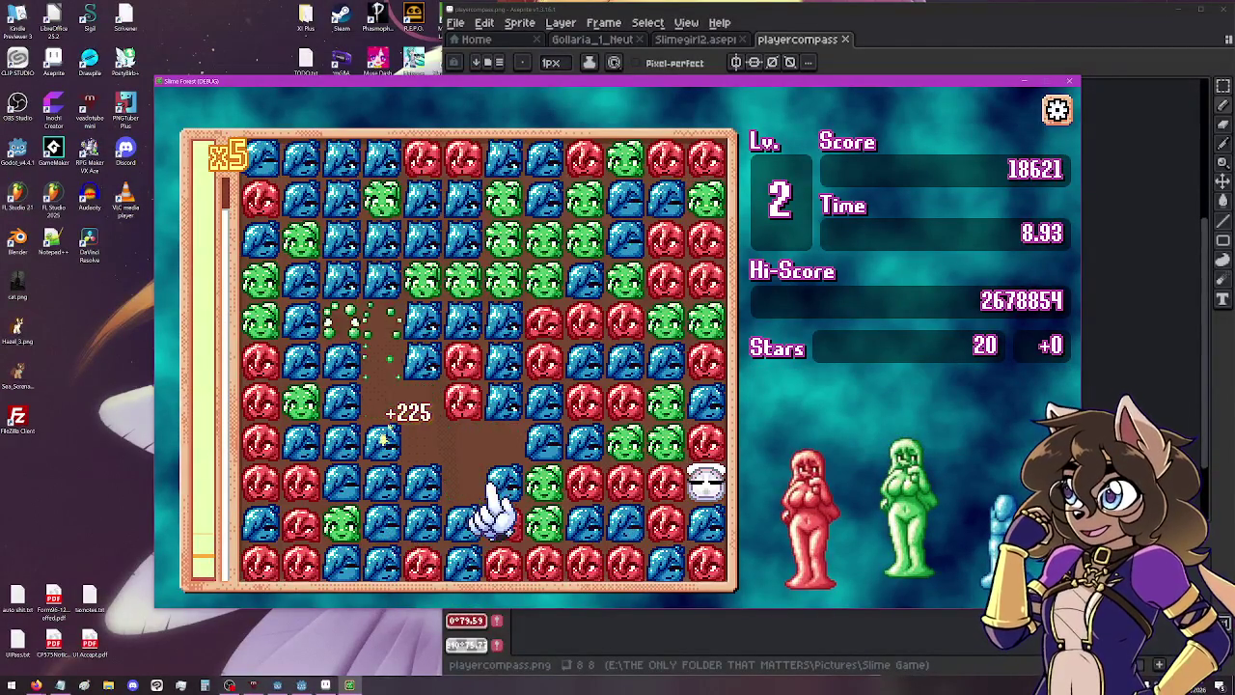
left_click(510, 328)
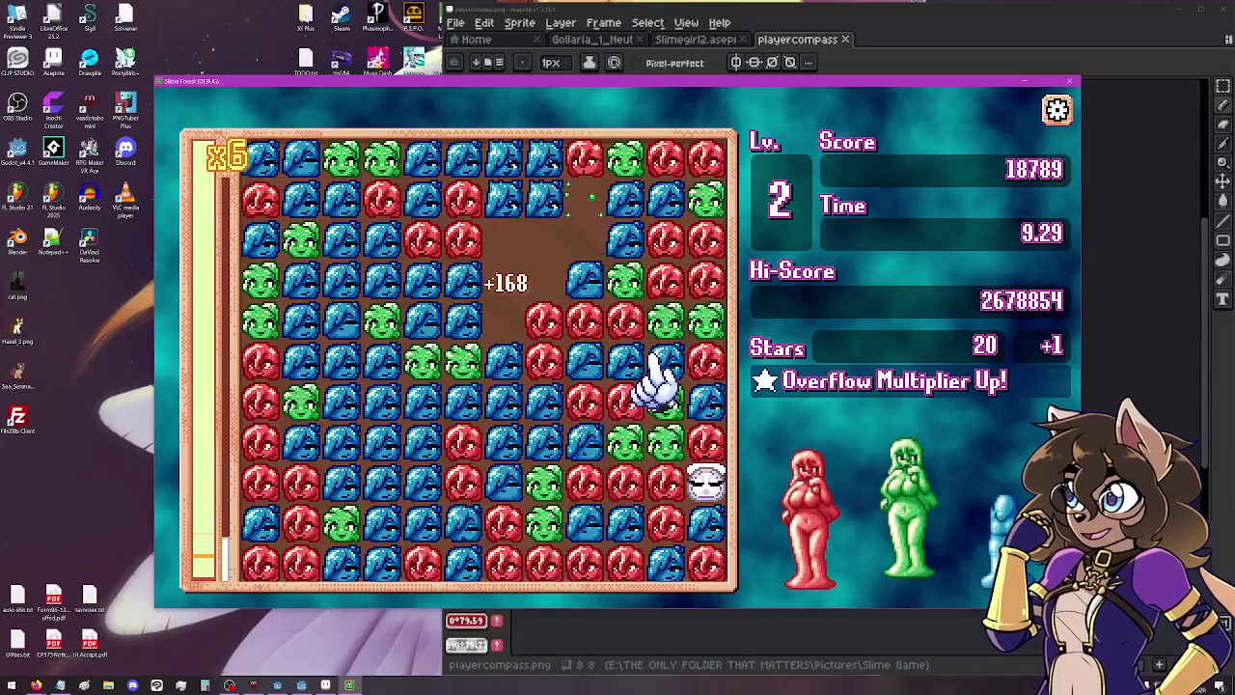
left_click(546, 382)
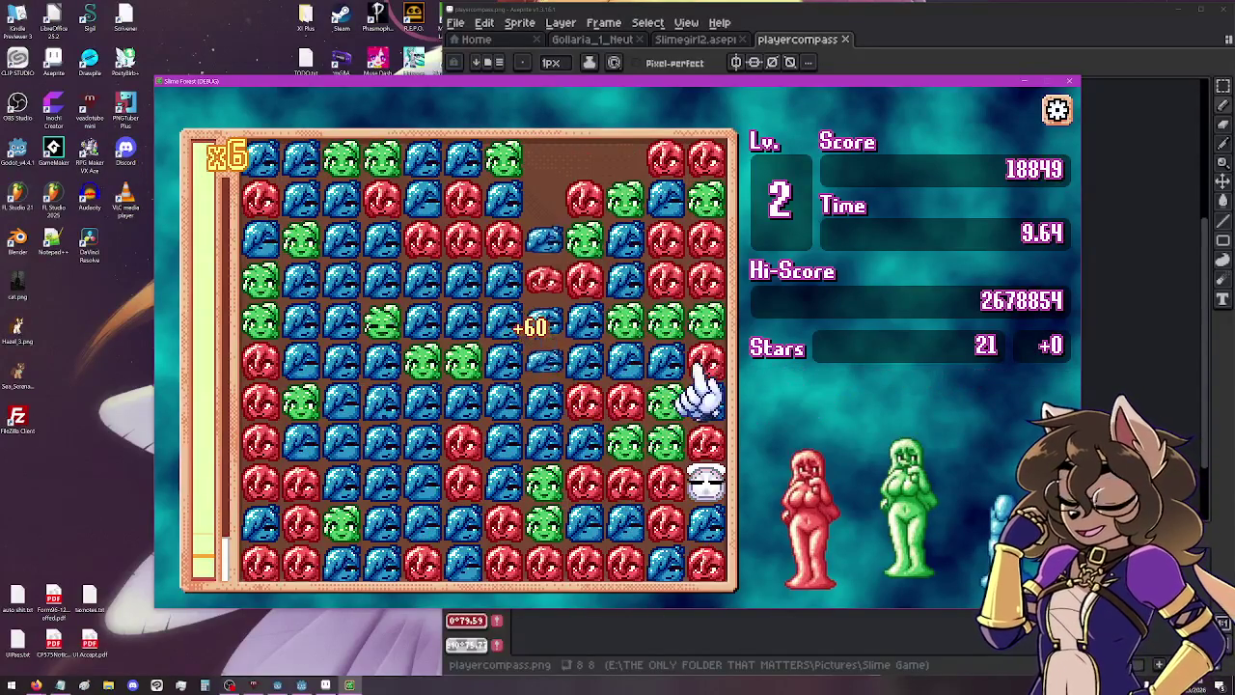
left_click(433, 249)
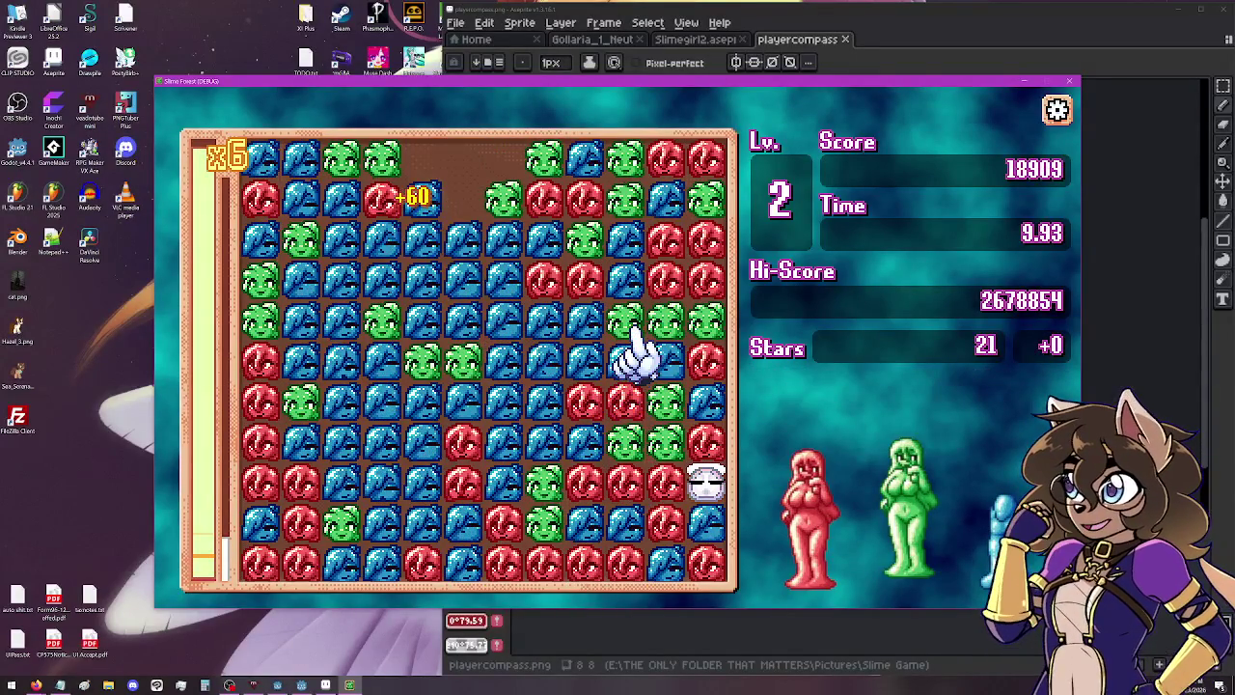
left_click(632, 446)
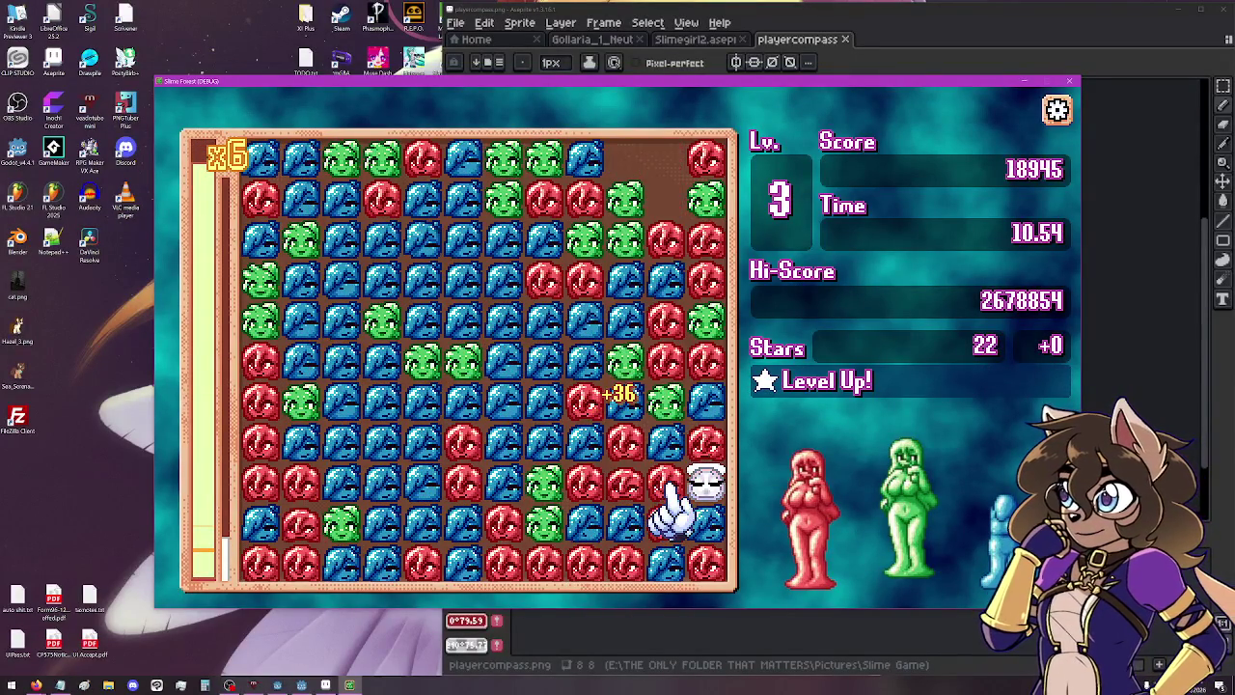
left_click(652, 488)
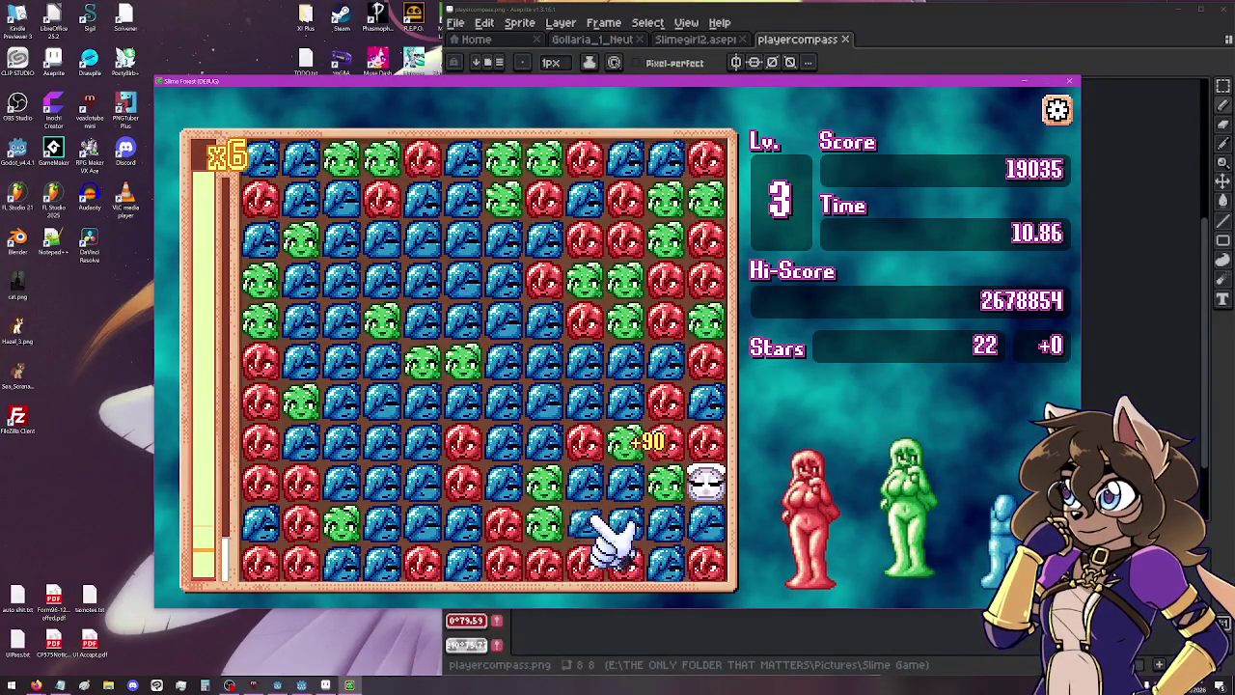
left_click(549, 497)
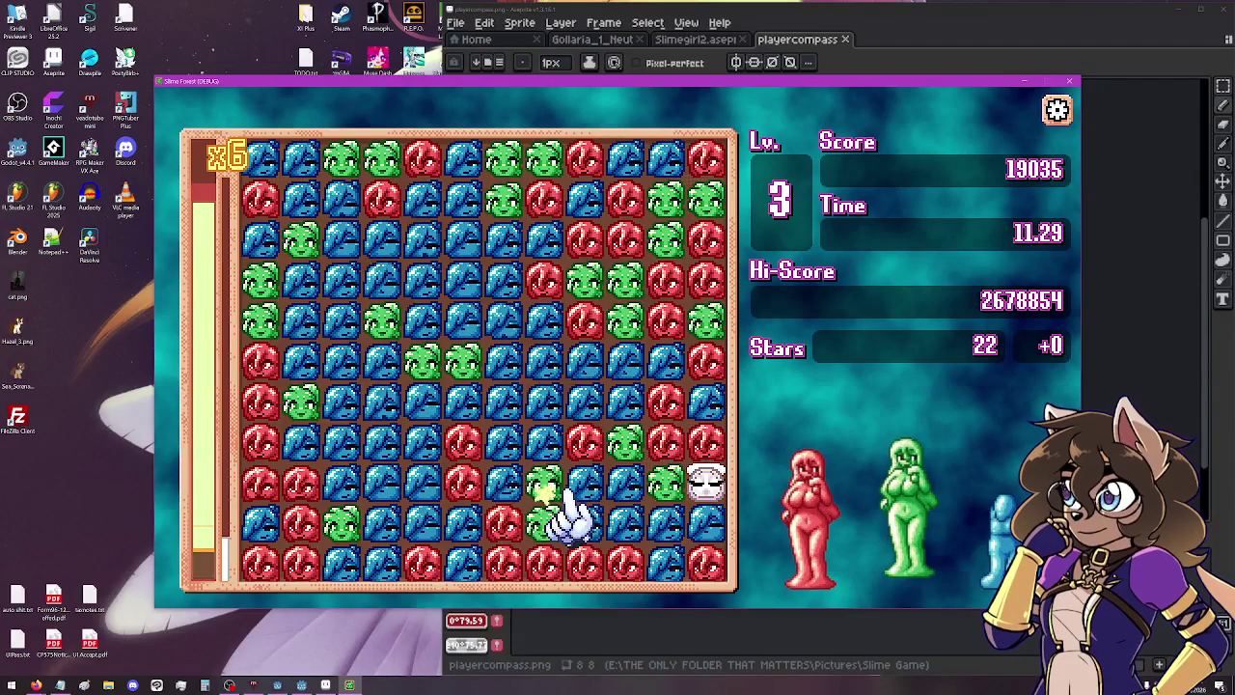
left_click(671, 565)
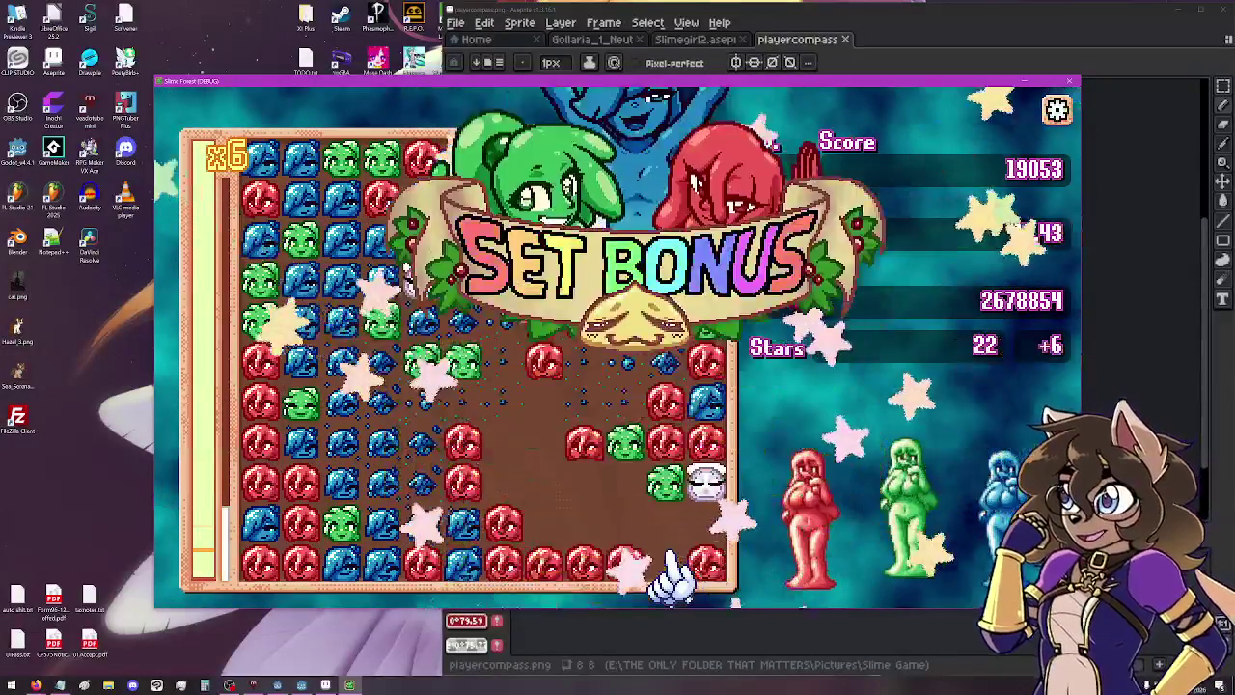
Set off a 64-slime chain, then clear blue and red groups and pop the white rainbow slime.
left_click(656, 564)
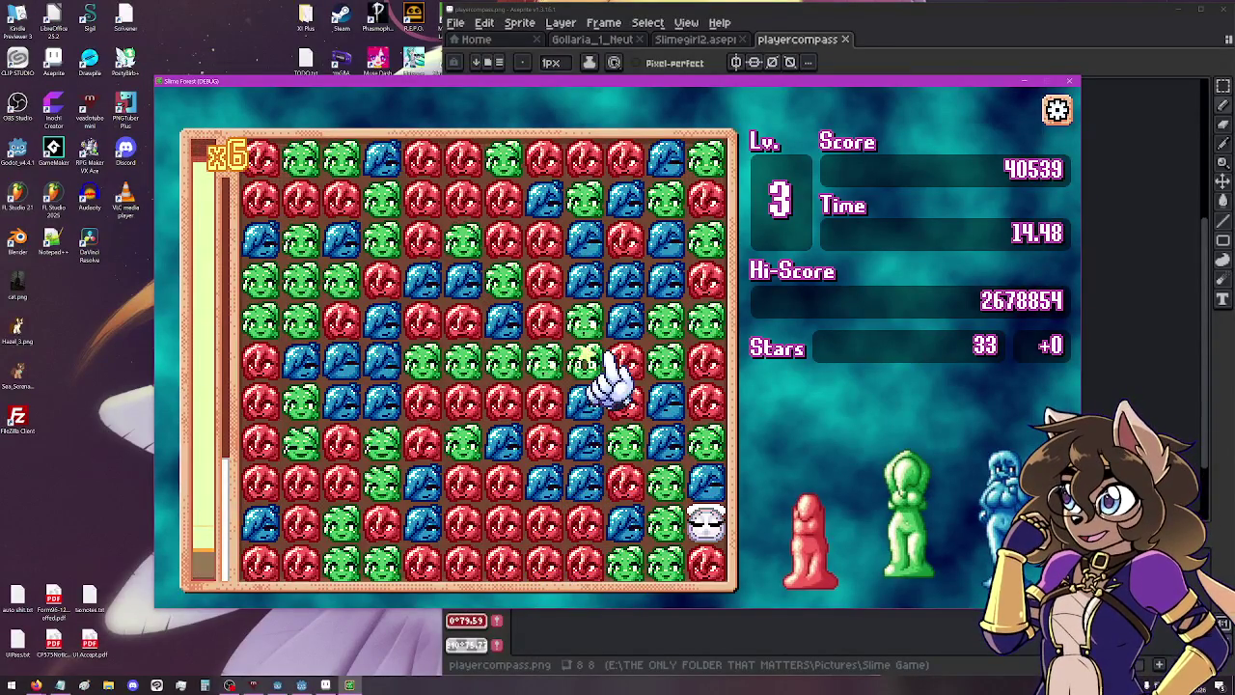
left_click(598, 501)
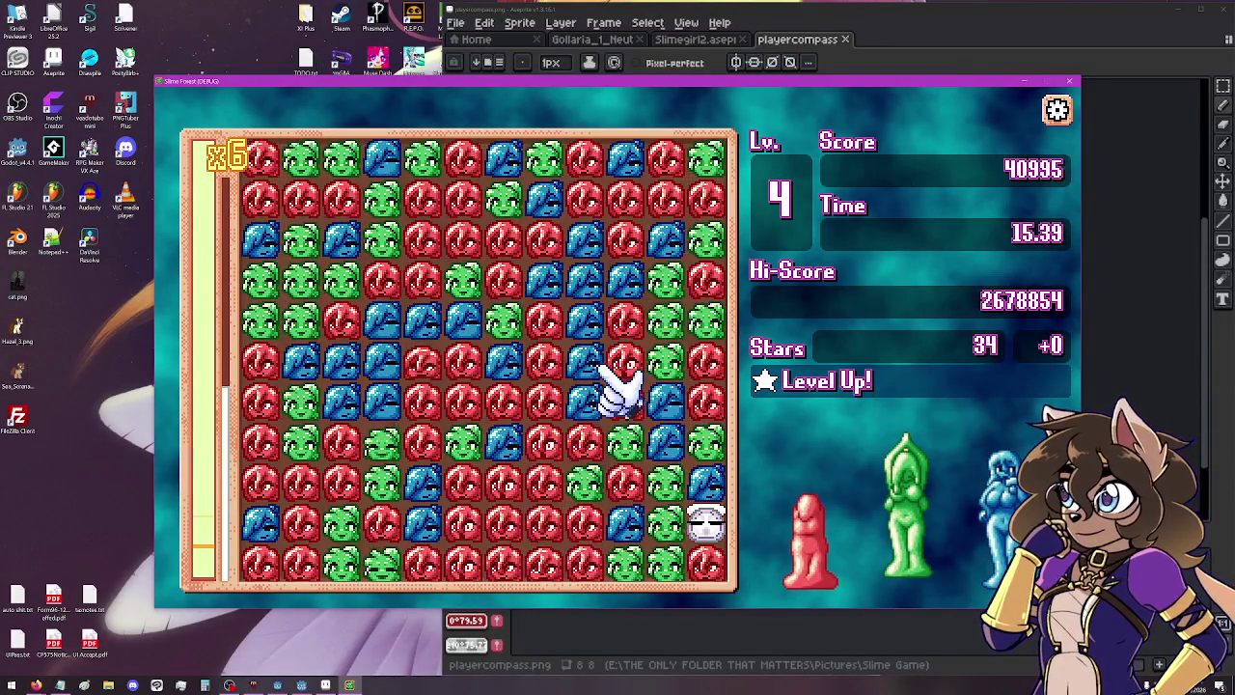
left_click(599, 381)
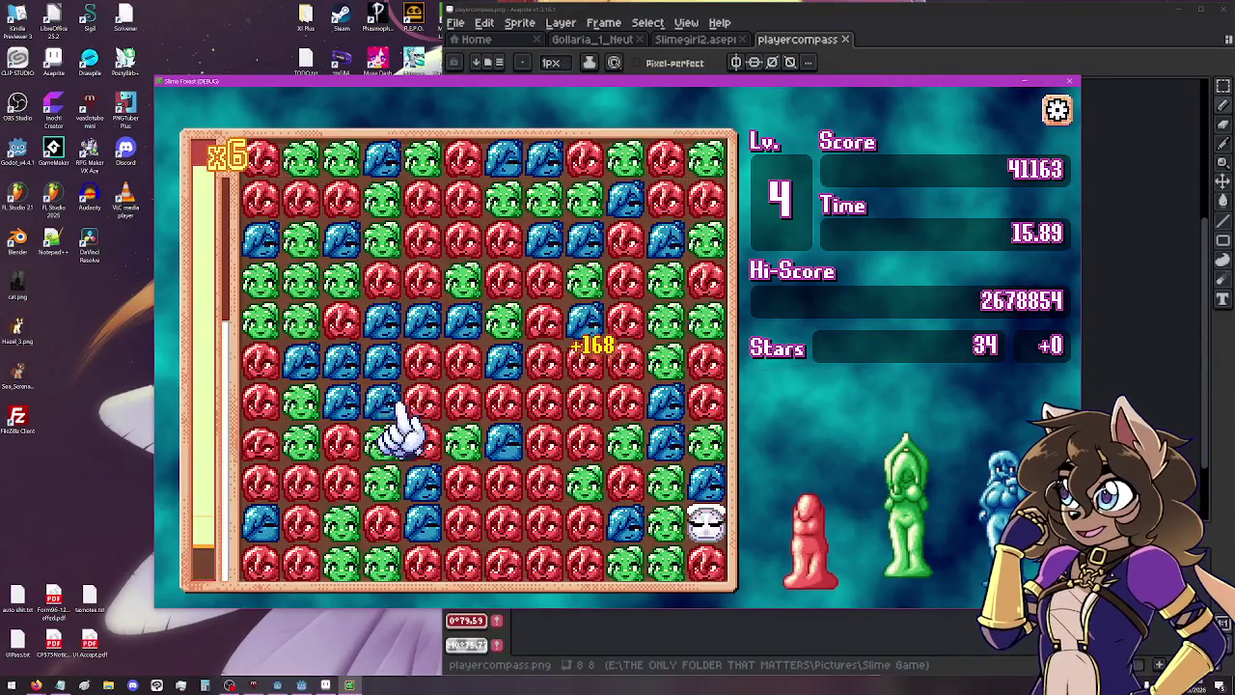
left_click(353, 442)
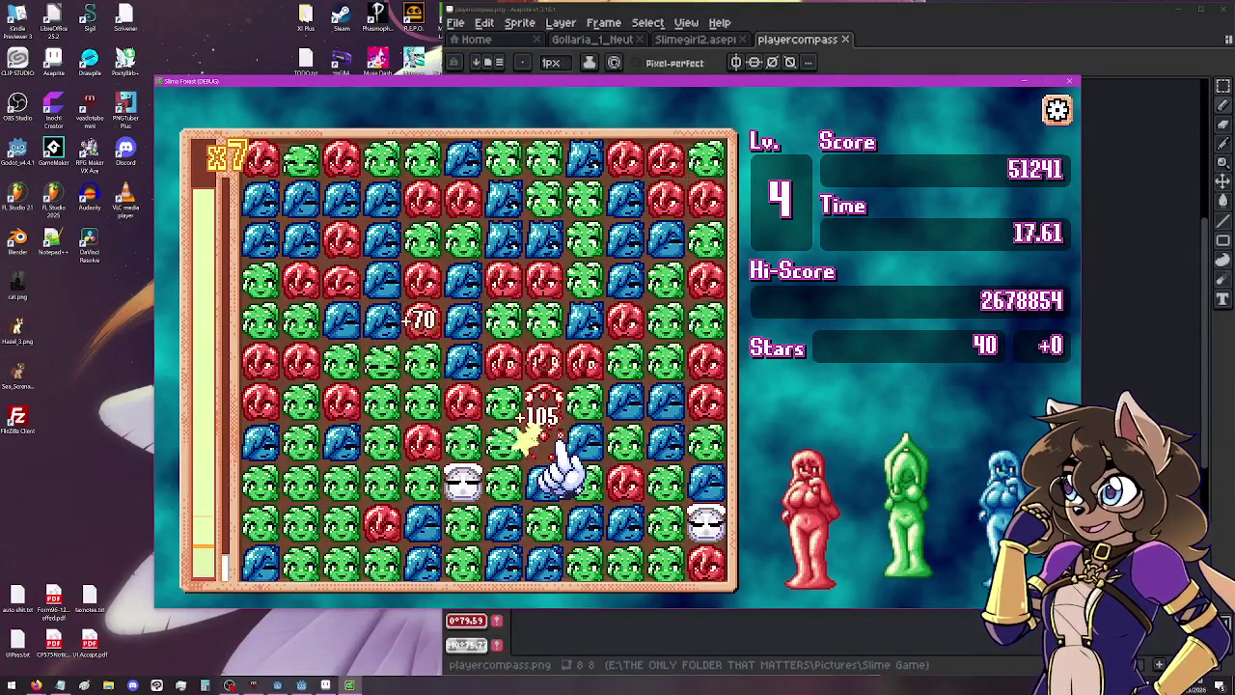
left_click(467, 490)
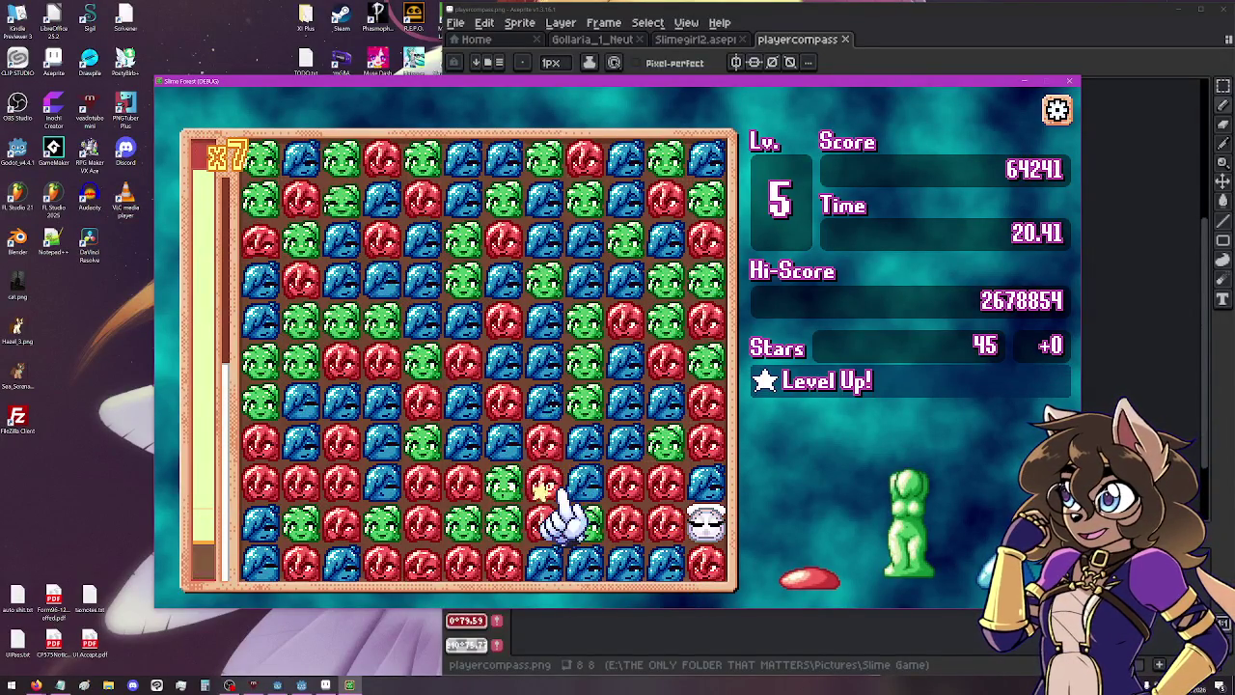
Clear lower groups and gems to raise the multiplier, complete a Slimegirl and earn a set bonus.
left_click(563, 555)
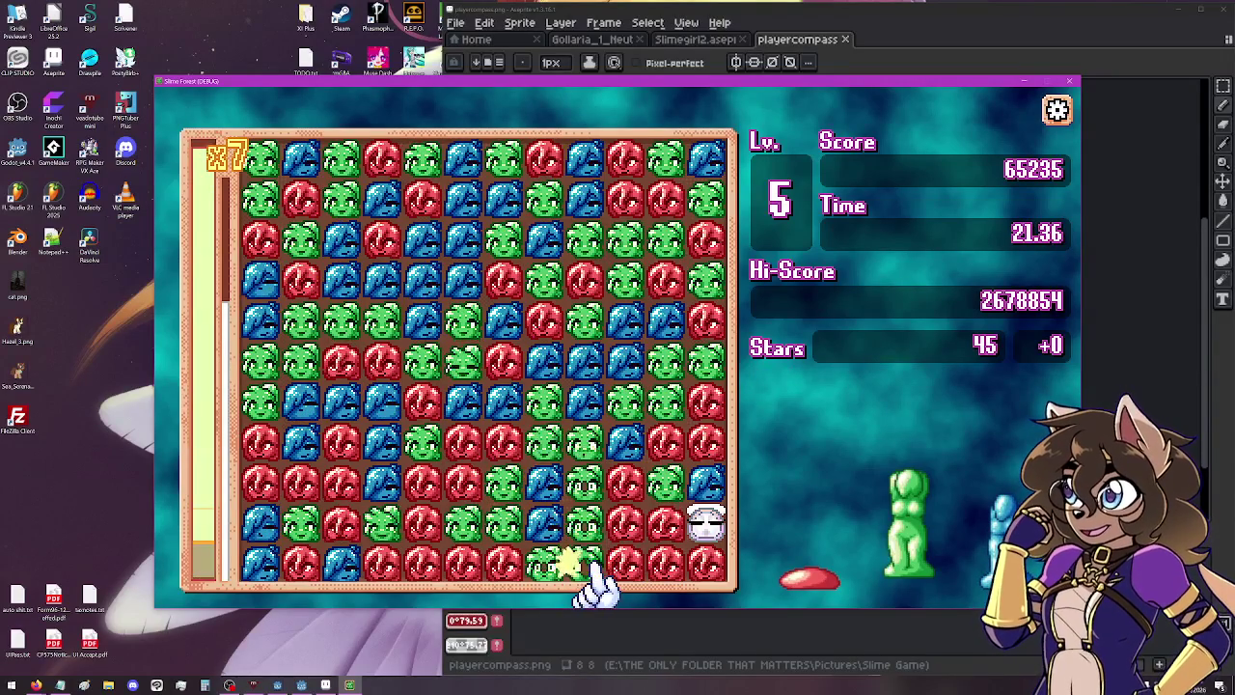
left_click(442, 492)
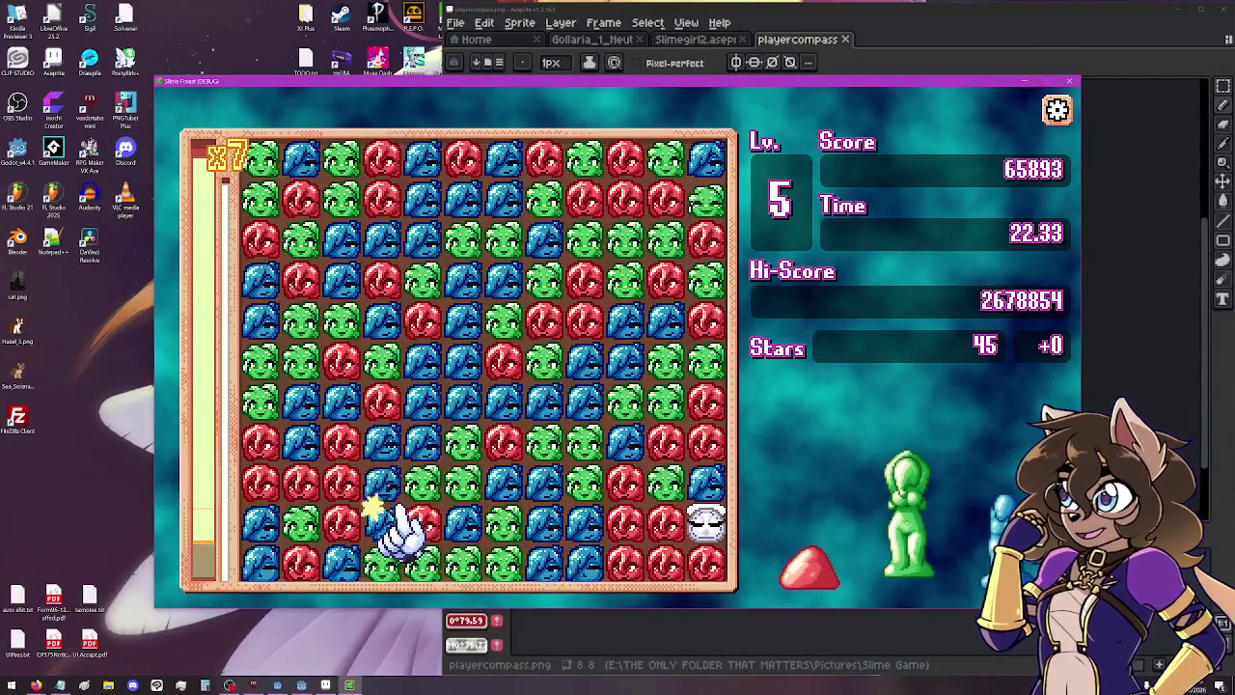
left_click(386, 517)
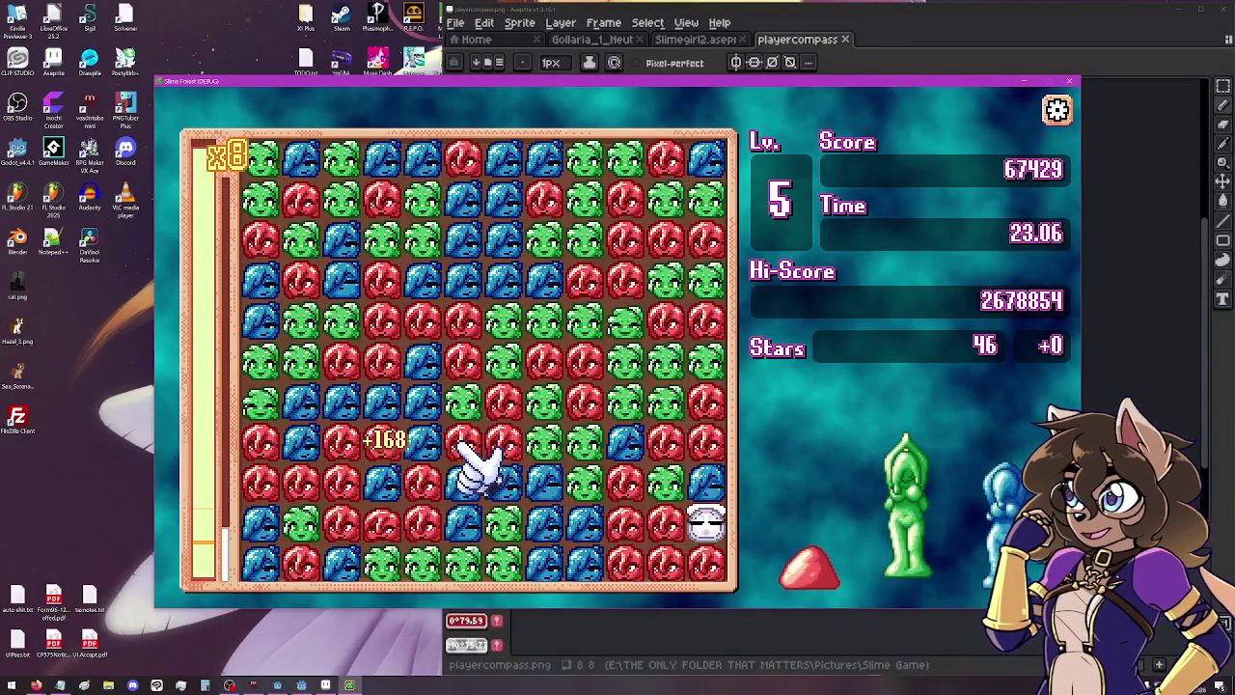
left_click(519, 378)
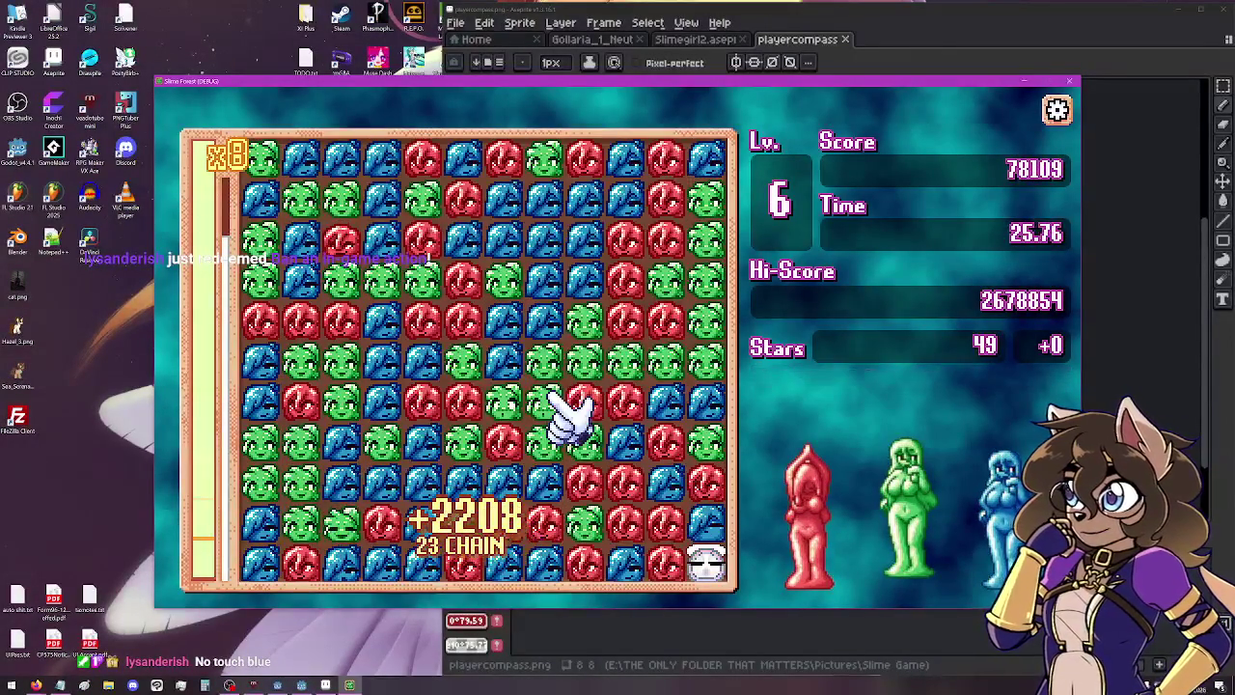
left_click(639, 429)
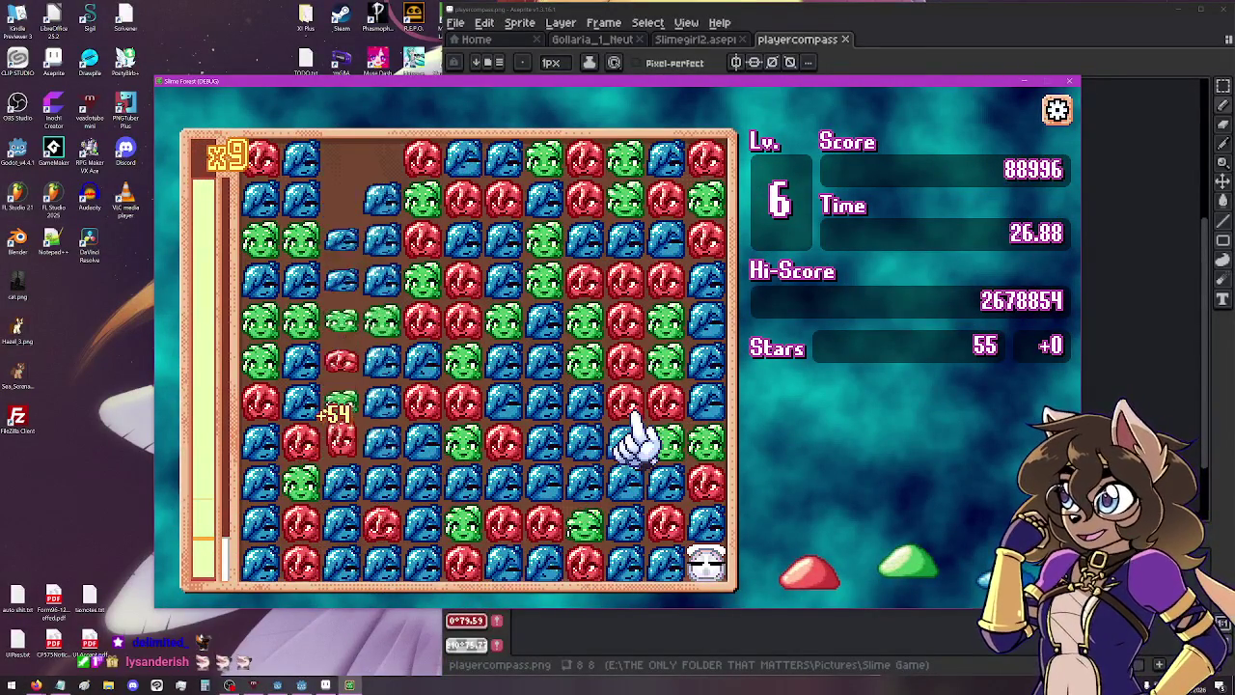
Pop groups in the centre and upper-right columns, finishing with the rainbow slime on blue pieces.
left_click(664, 425)
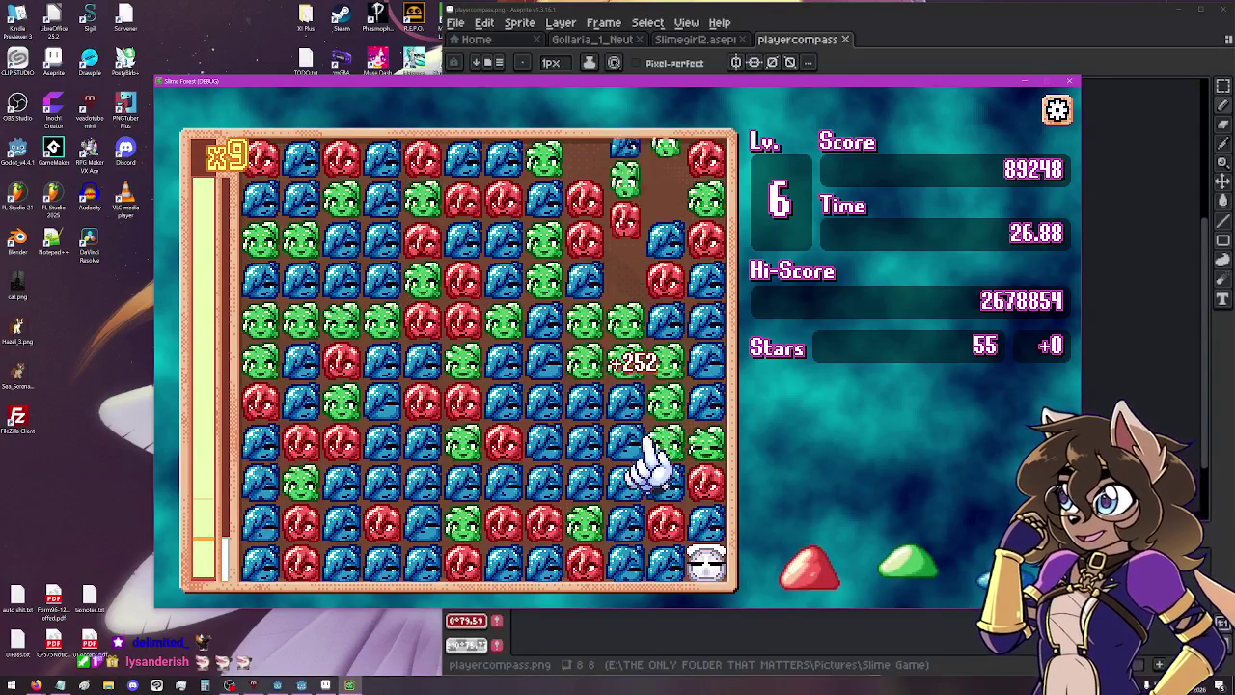
left_click(622, 391)
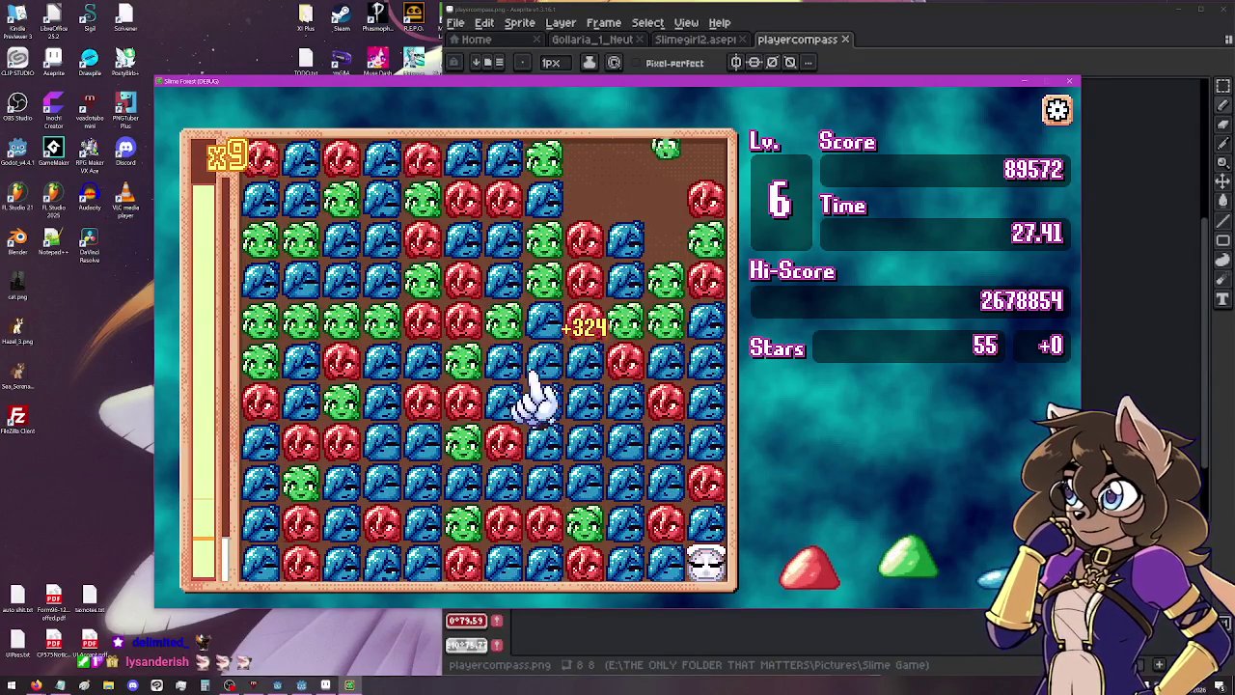
left_click(478, 338)
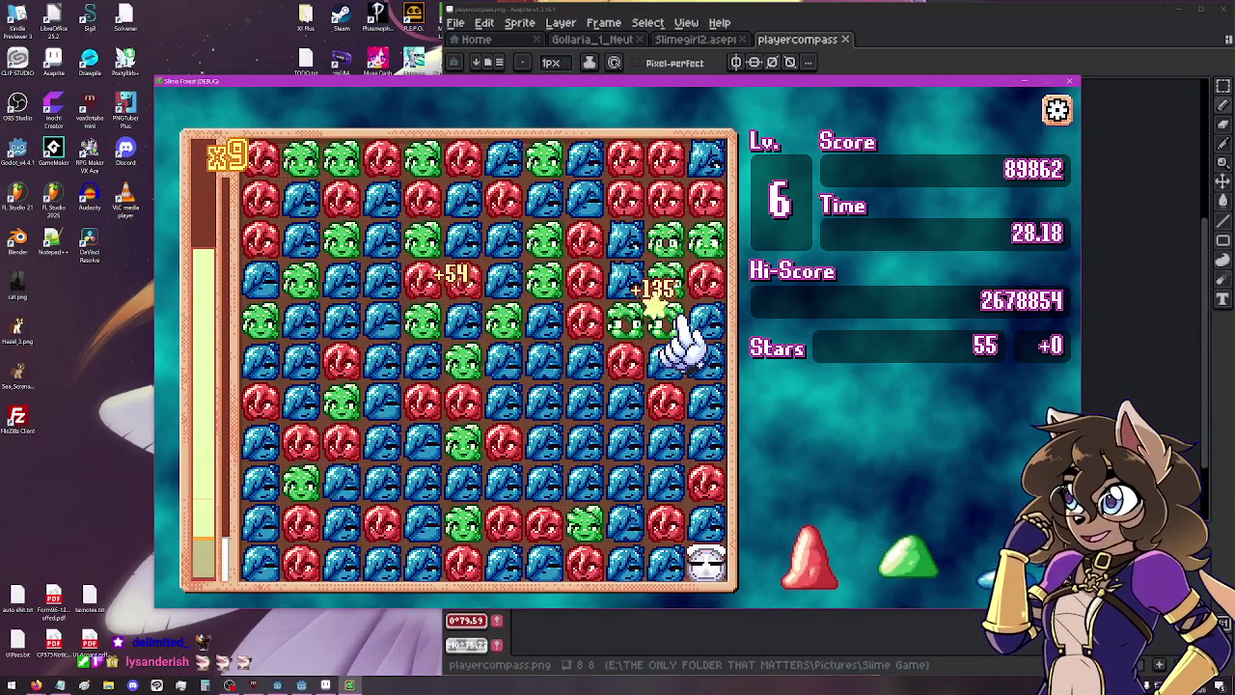
left_click(589, 319)
left_click(674, 323)
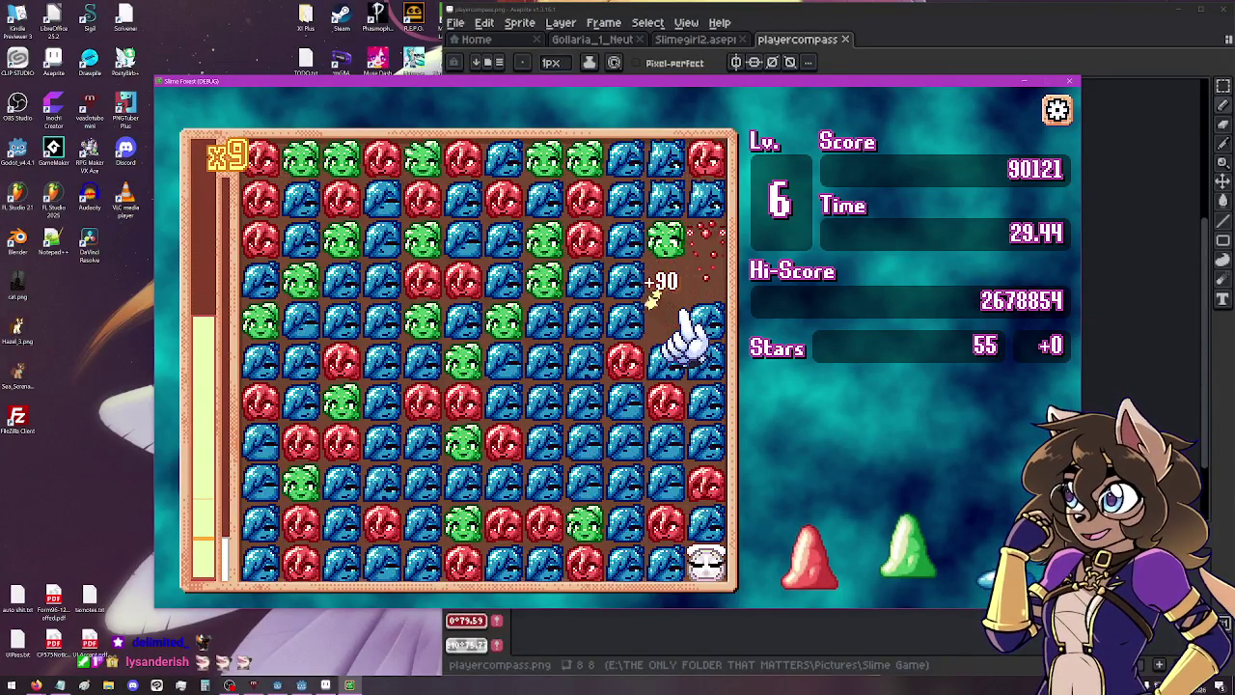
left_click(713, 564)
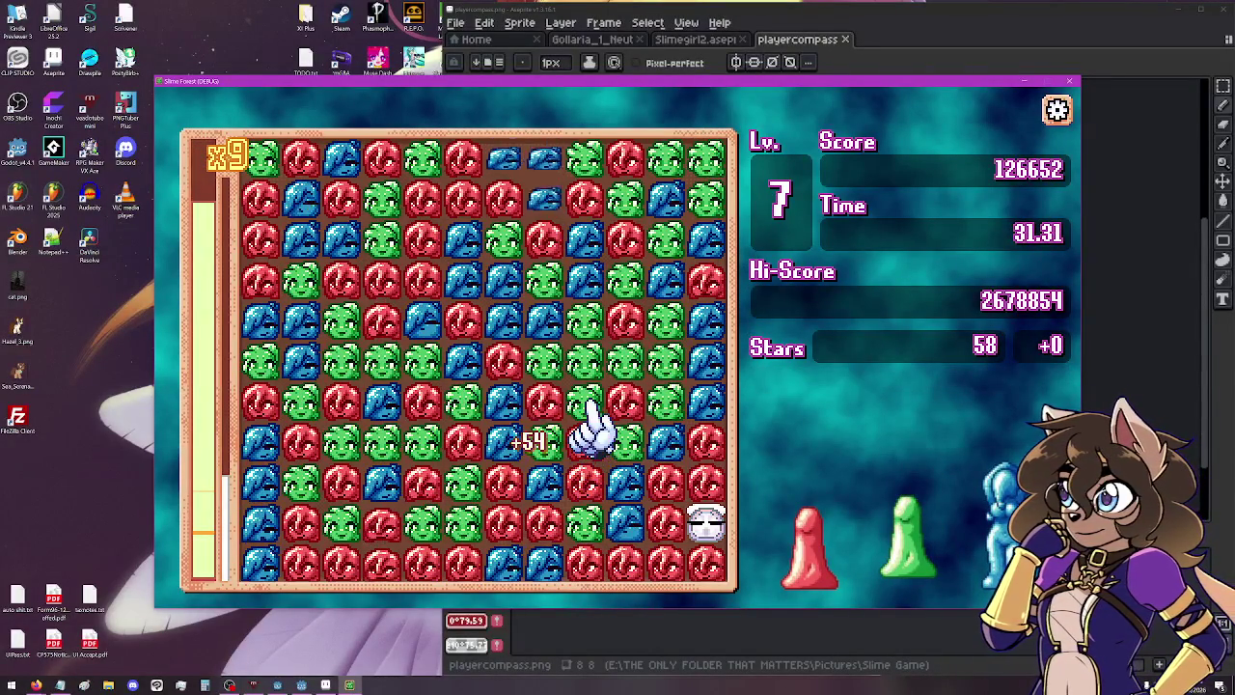
Pop thirteen more slime groups, finishing another Slimegirl and reaching level 8 with score 199966.
left_click(680, 579)
left_click(524, 565)
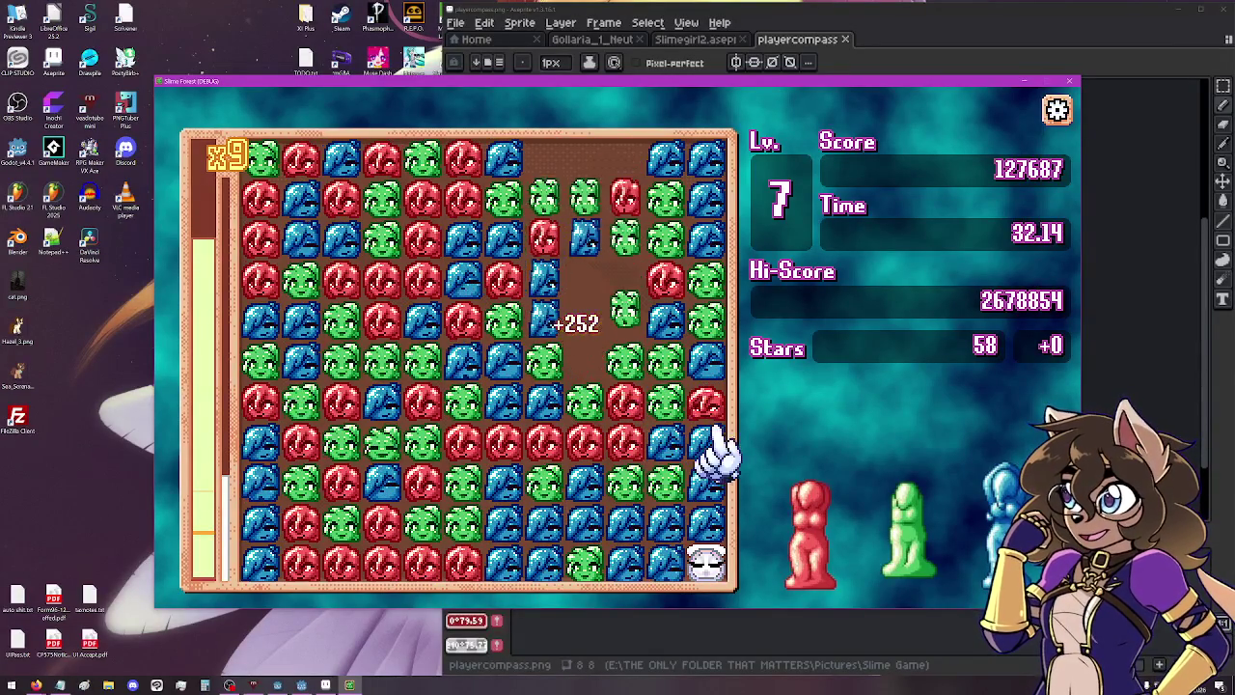
left_click(633, 458)
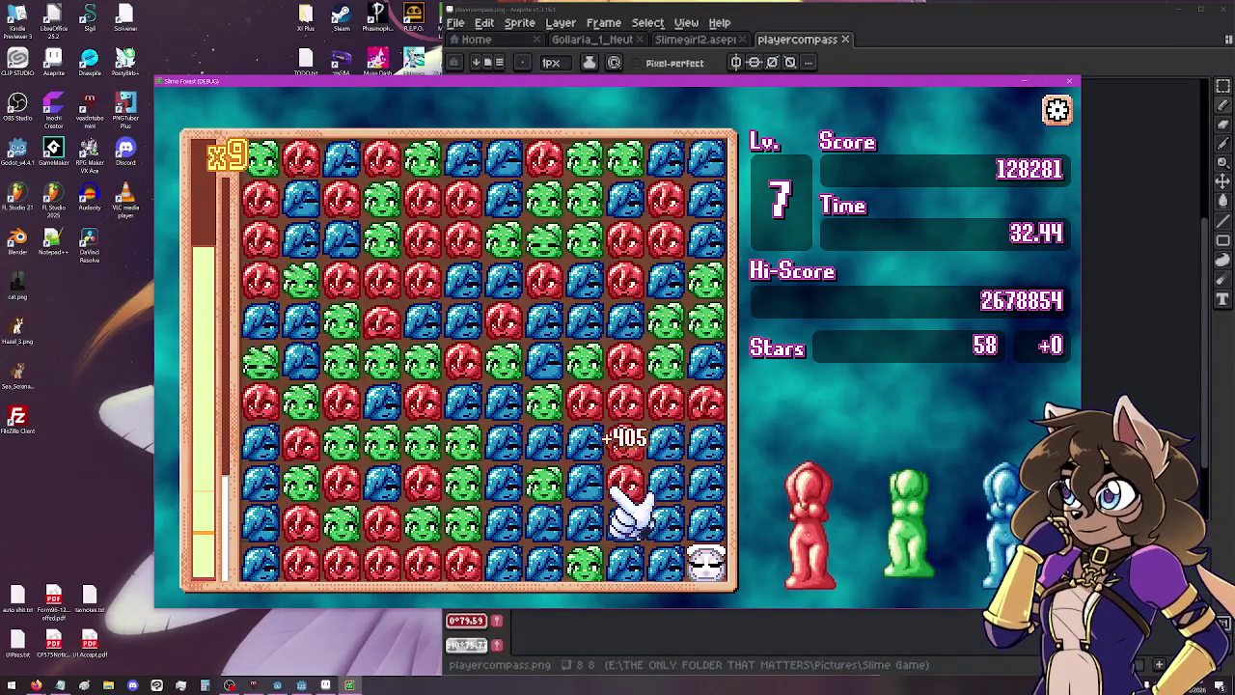
left_click(632, 480)
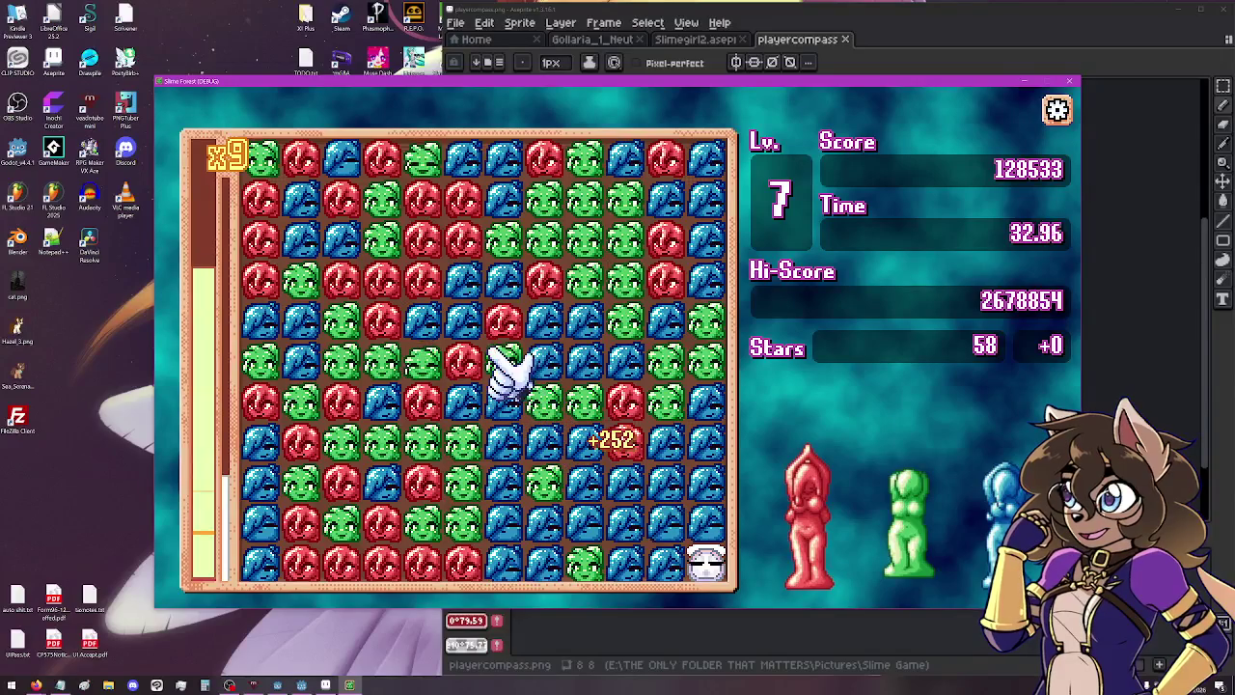
left_click(617, 299)
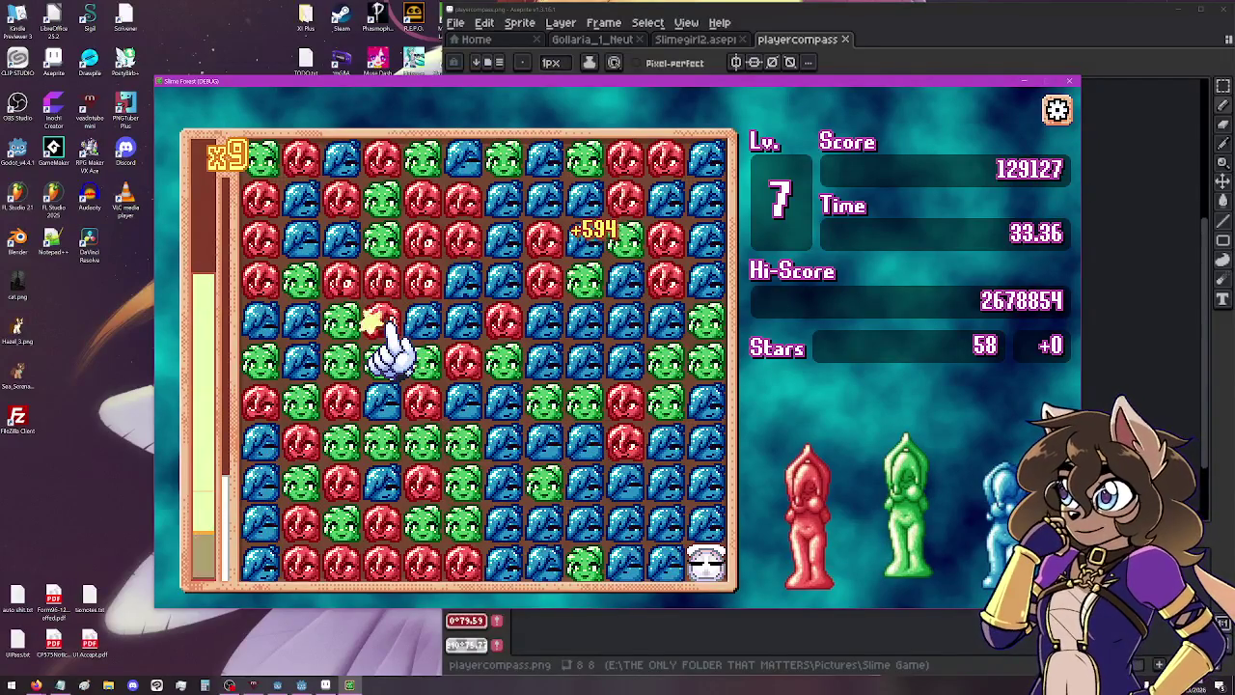
left_click(386, 338)
left_click(461, 522)
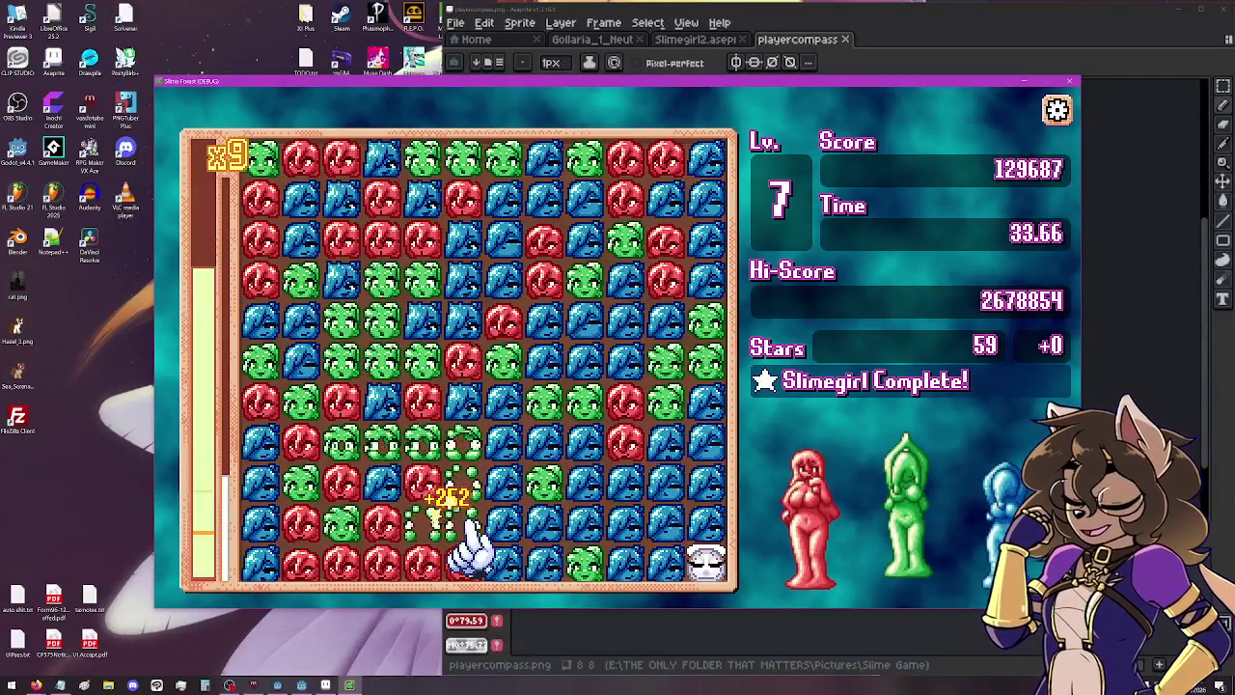
left_click(405, 545)
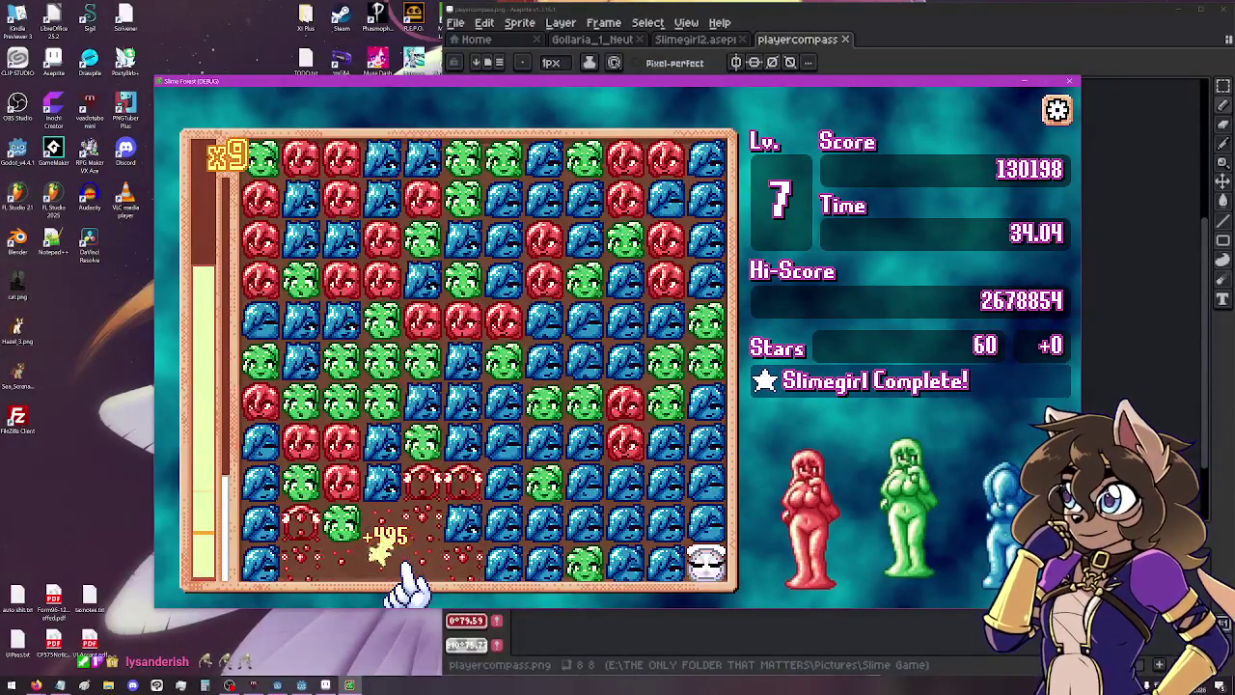
left_click(410, 504)
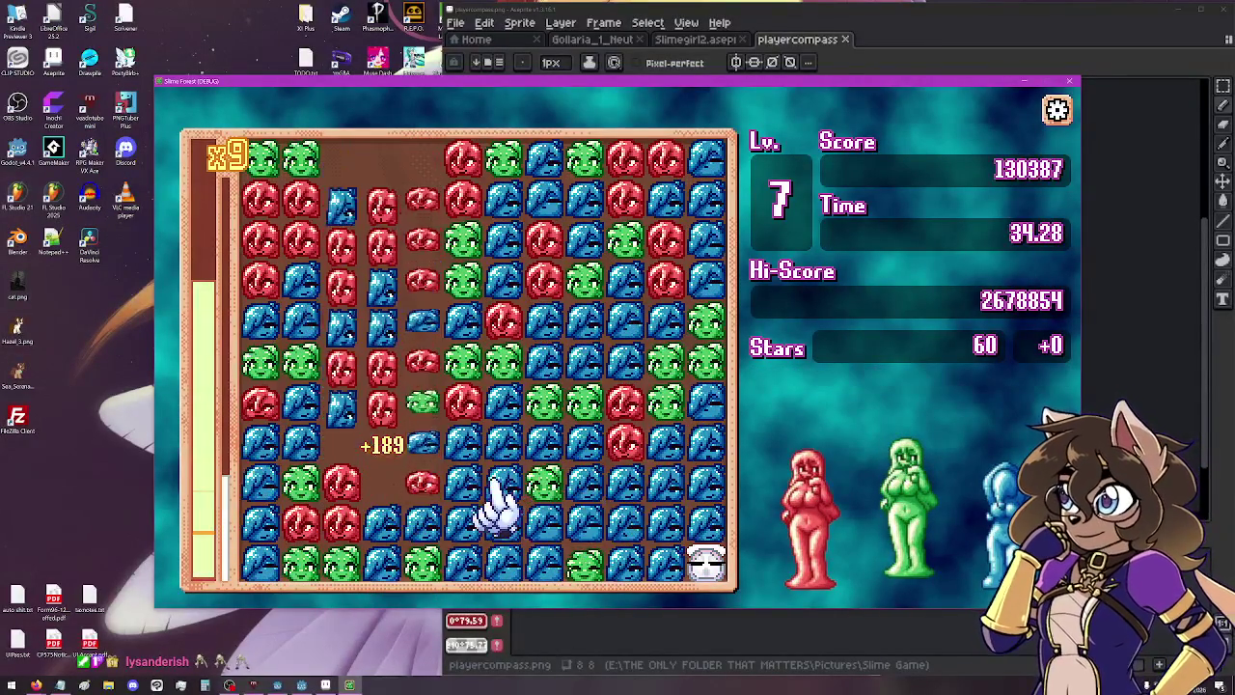
left_click(360, 284)
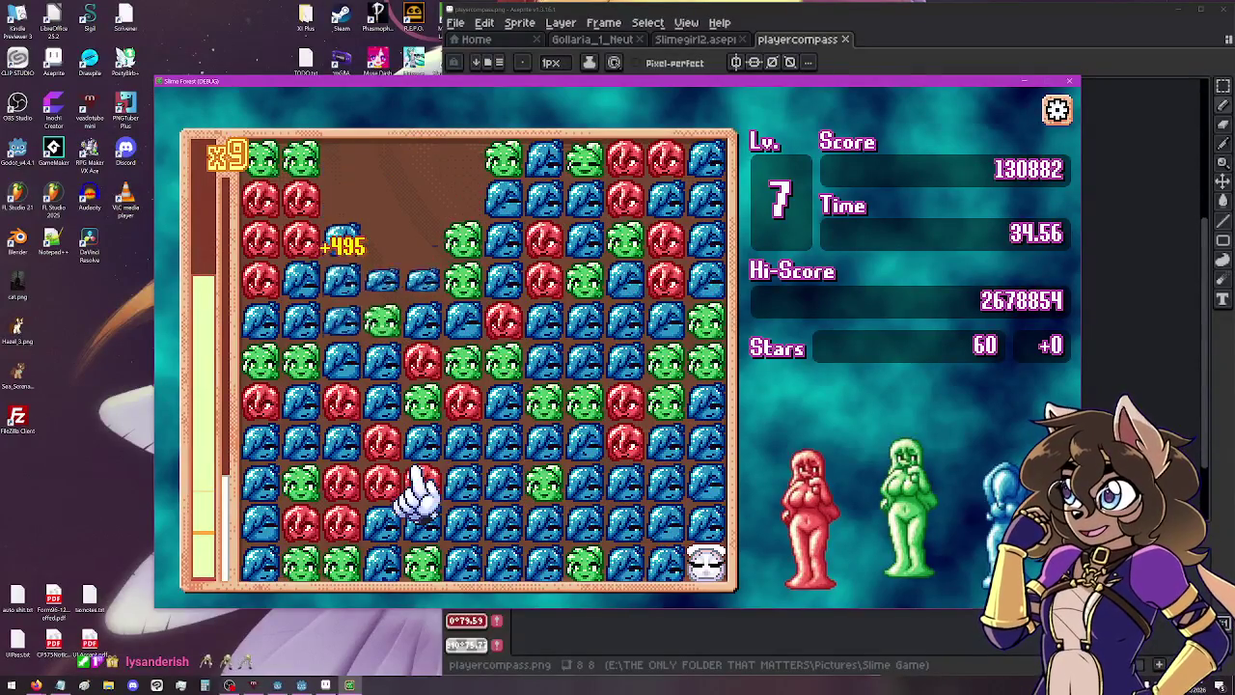
left_click(400, 502)
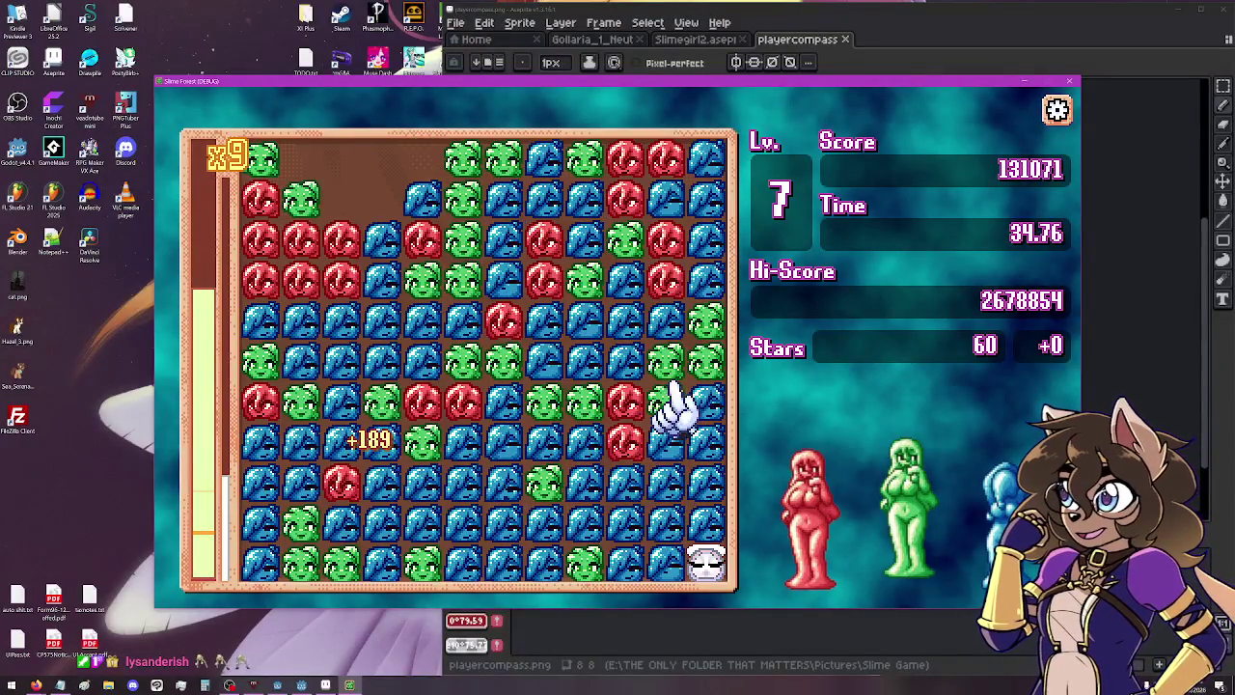
left_click(658, 399)
left_click(566, 412)
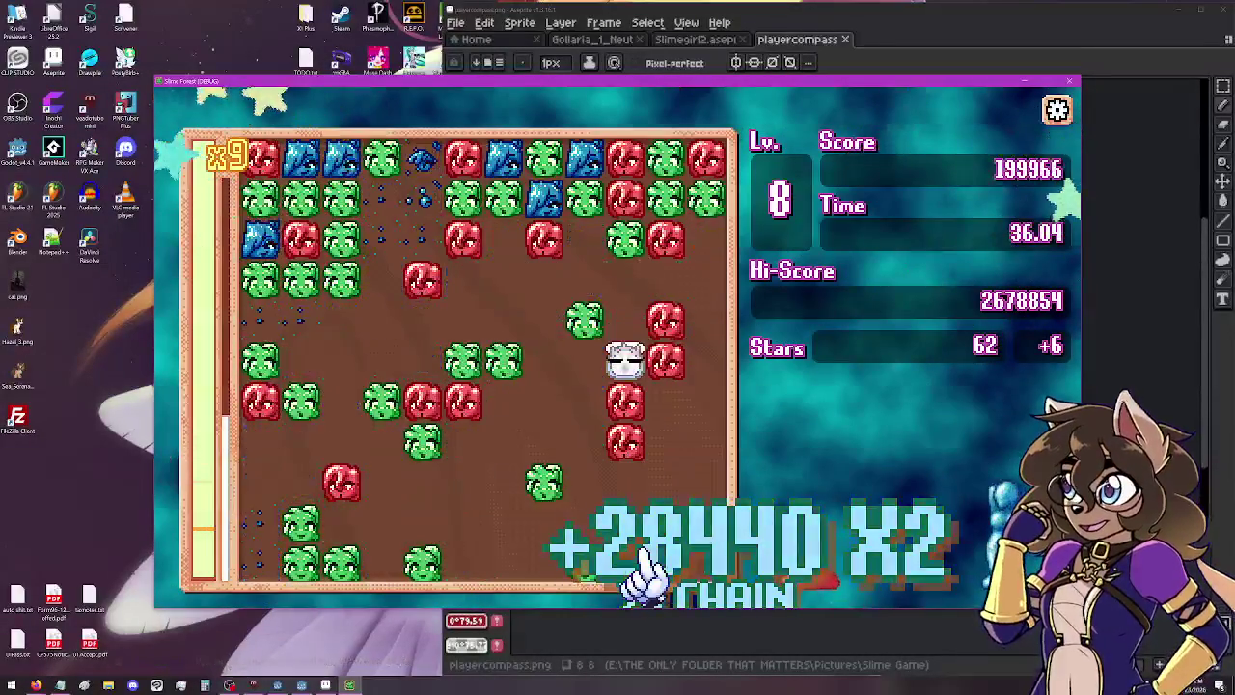
Clear the lower-right red and big groups, a top-row chain, and green groups on the right and bottom.
left_click(425, 550)
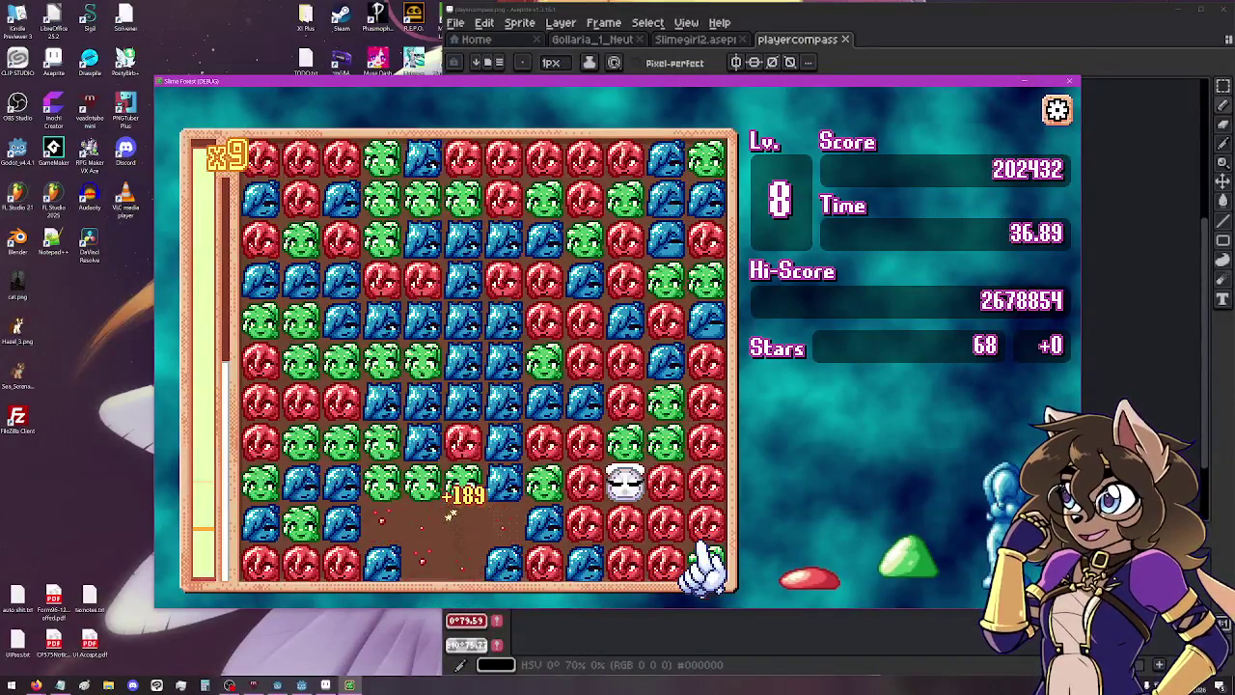
left_click(663, 560)
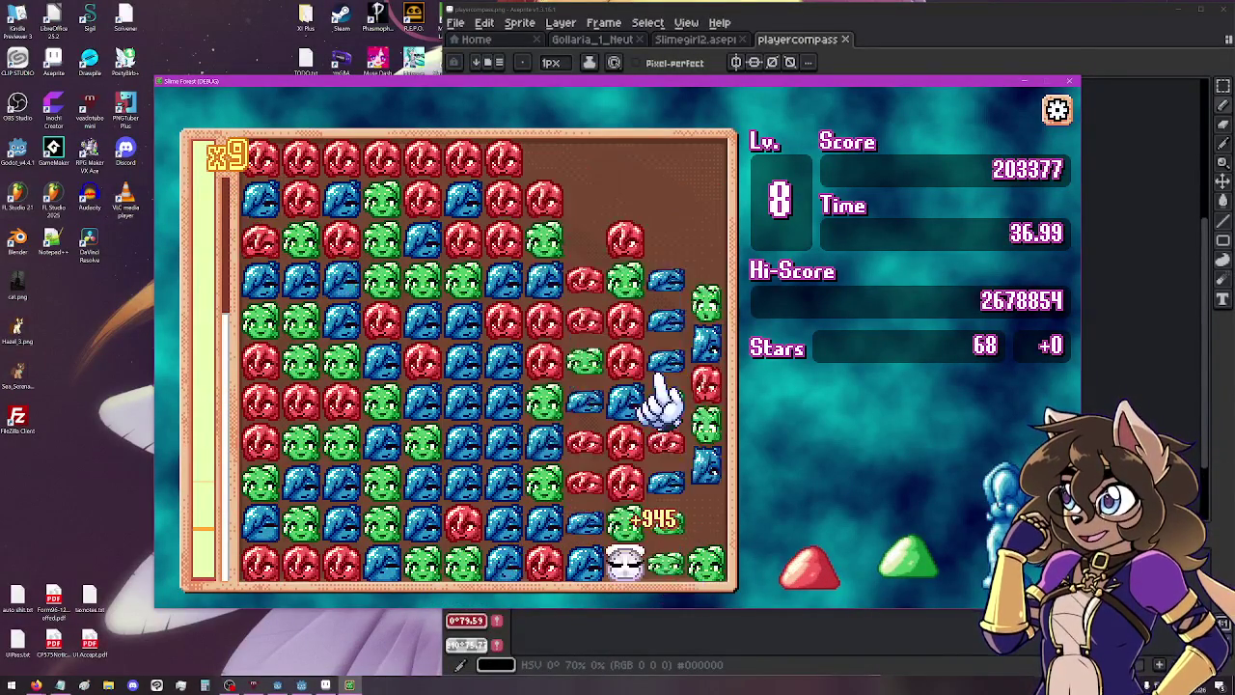
left_click(623, 482)
left_click(504, 253)
left_click(629, 454)
left_click(625, 328)
left_click(465, 563)
Pop groups in the left columns and centre, then the upper-right group to reach level 9.
left_click(594, 449)
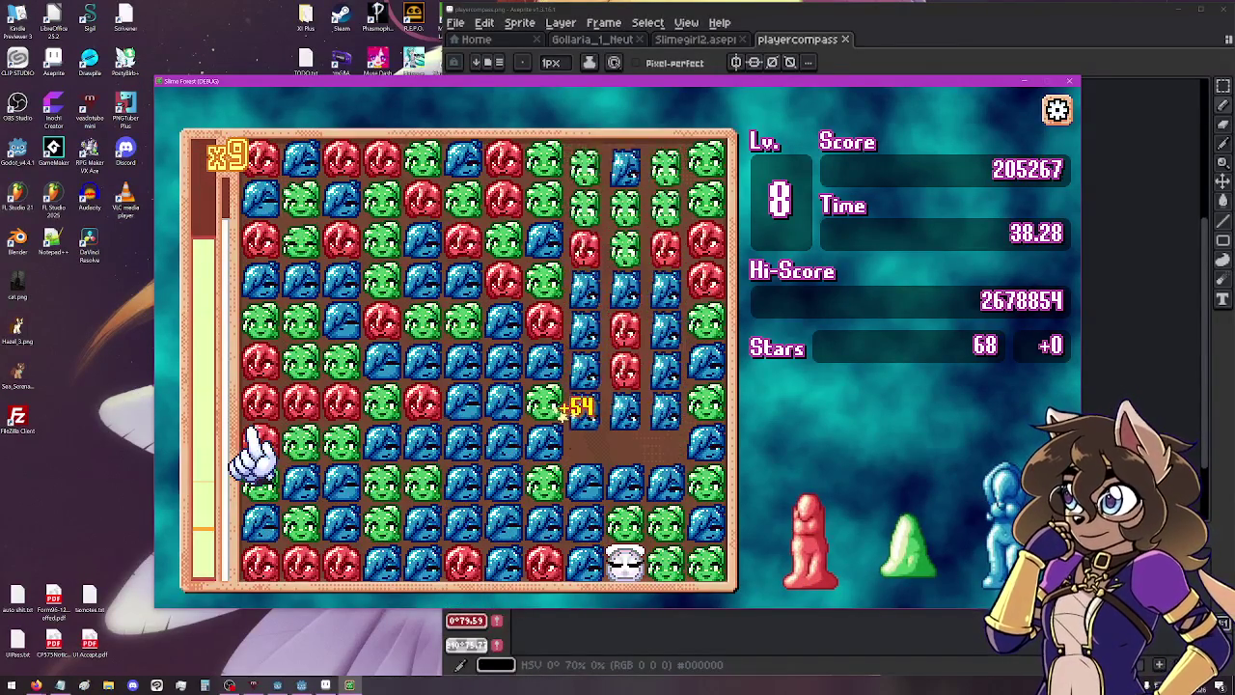
left_click(276, 425)
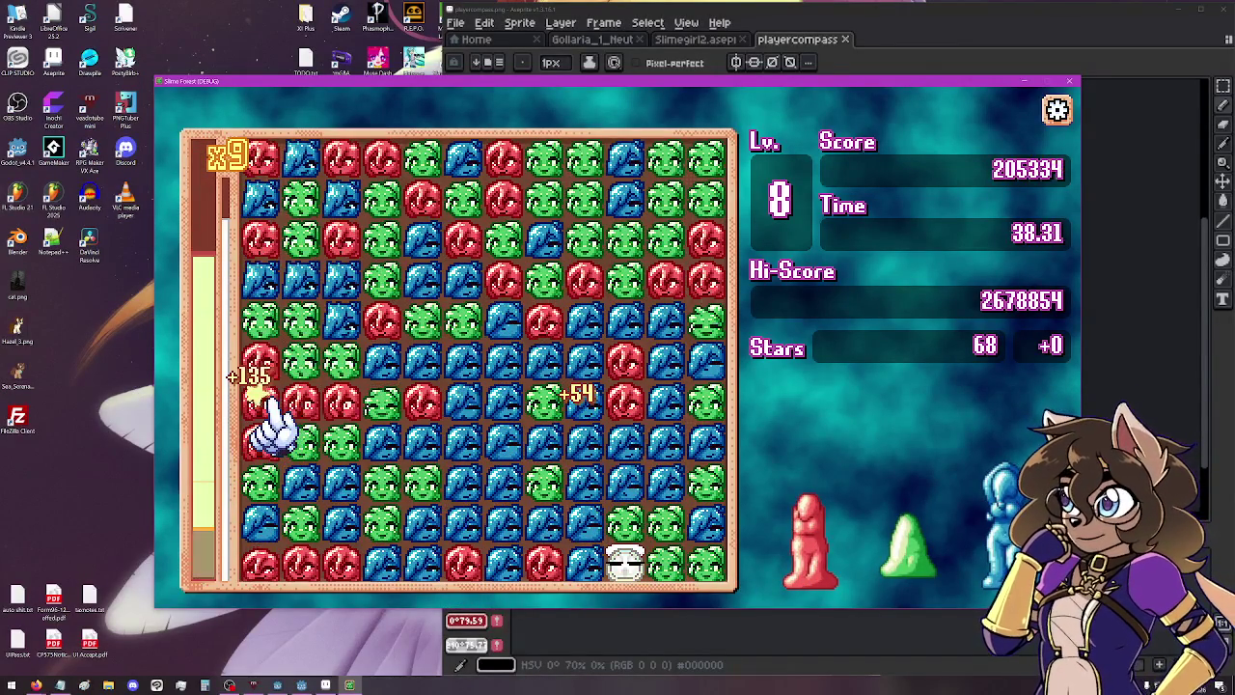
left_click(262, 492)
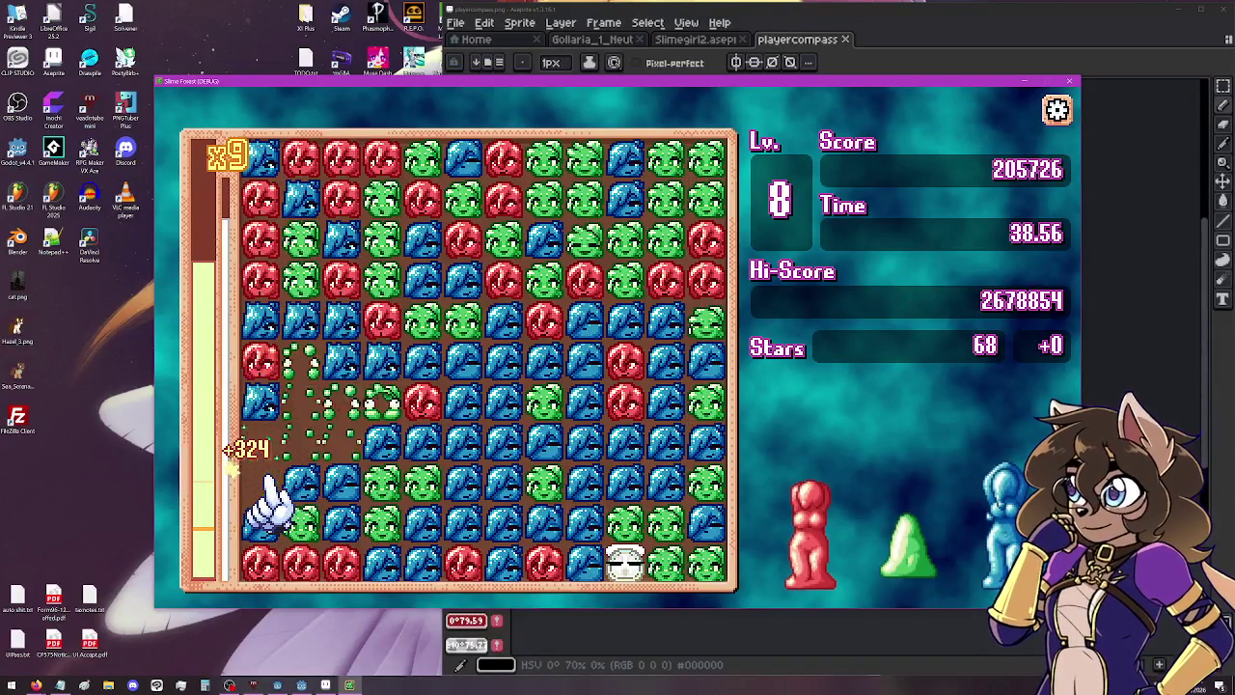
left_click(428, 340)
left_click(275, 328)
left_click(391, 289)
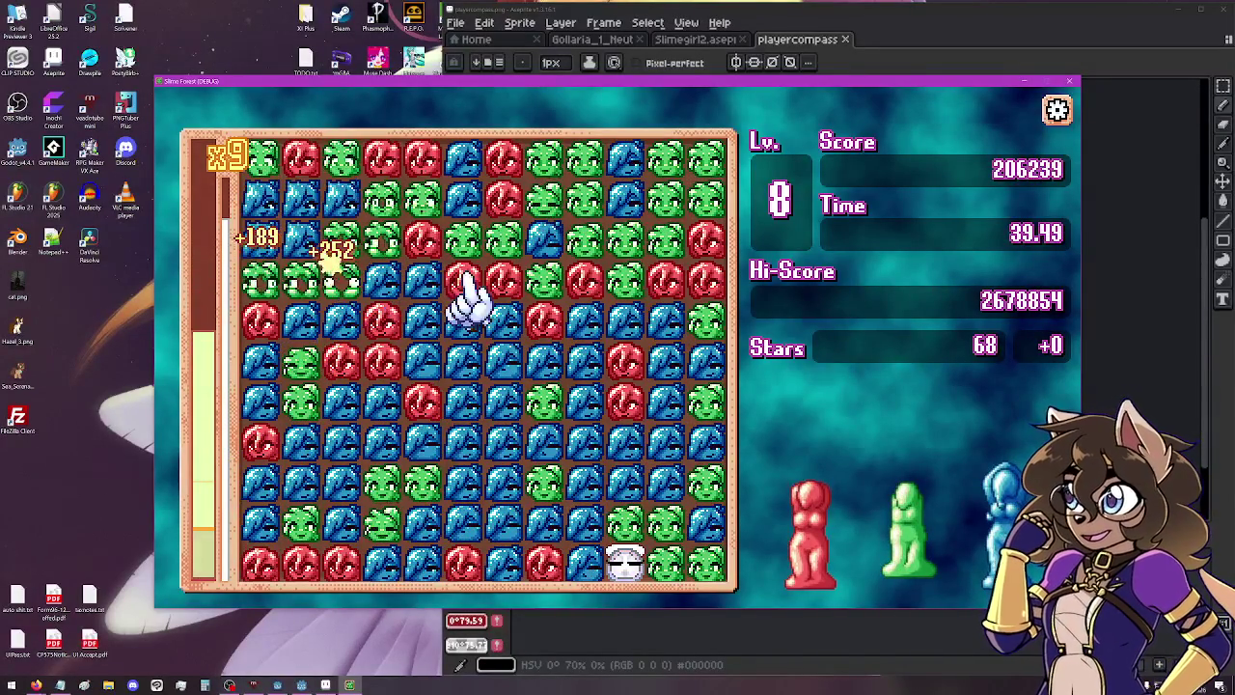
left_click(632, 294)
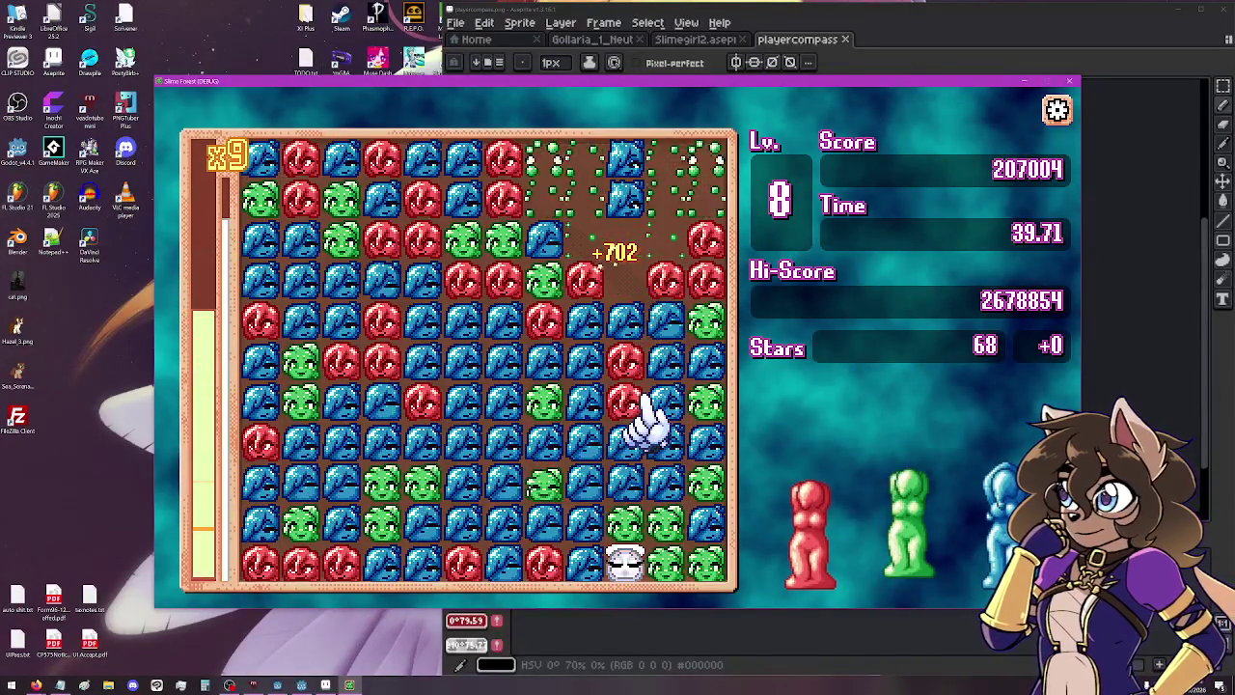
Clear red and green clusters along the top rows, setting off the rainbow slime.
left_click(589, 284)
left_click(711, 295)
left_click(509, 246)
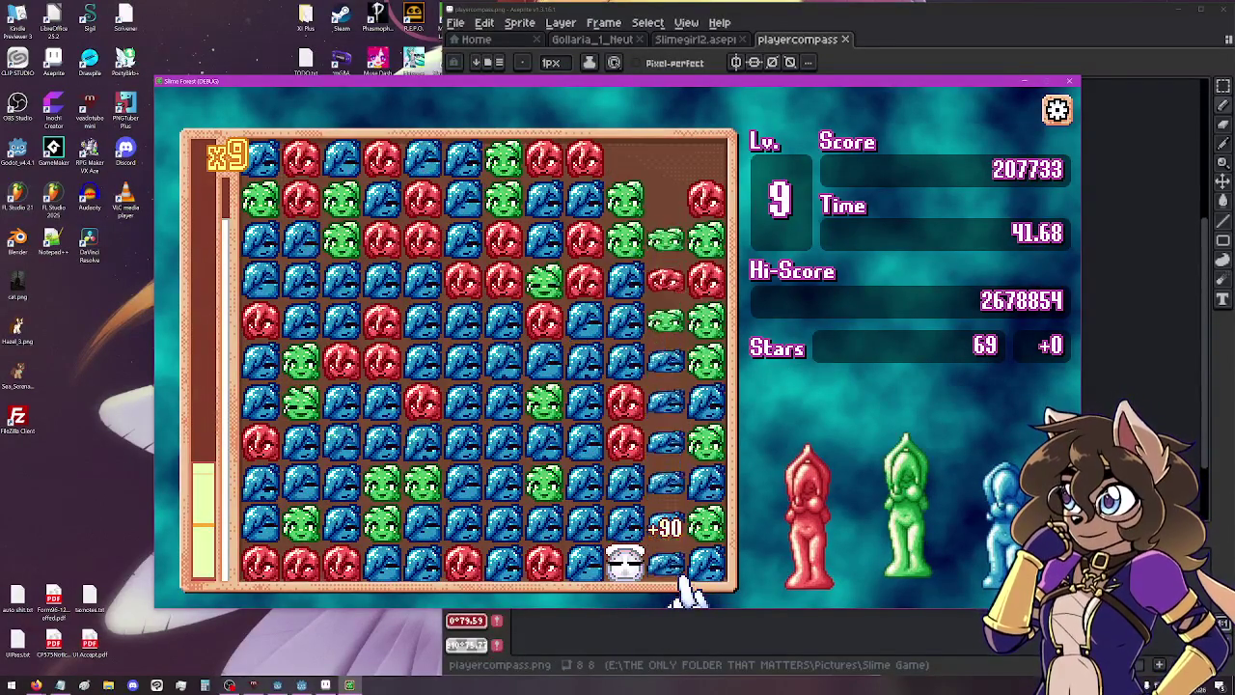
left_click(665, 236)
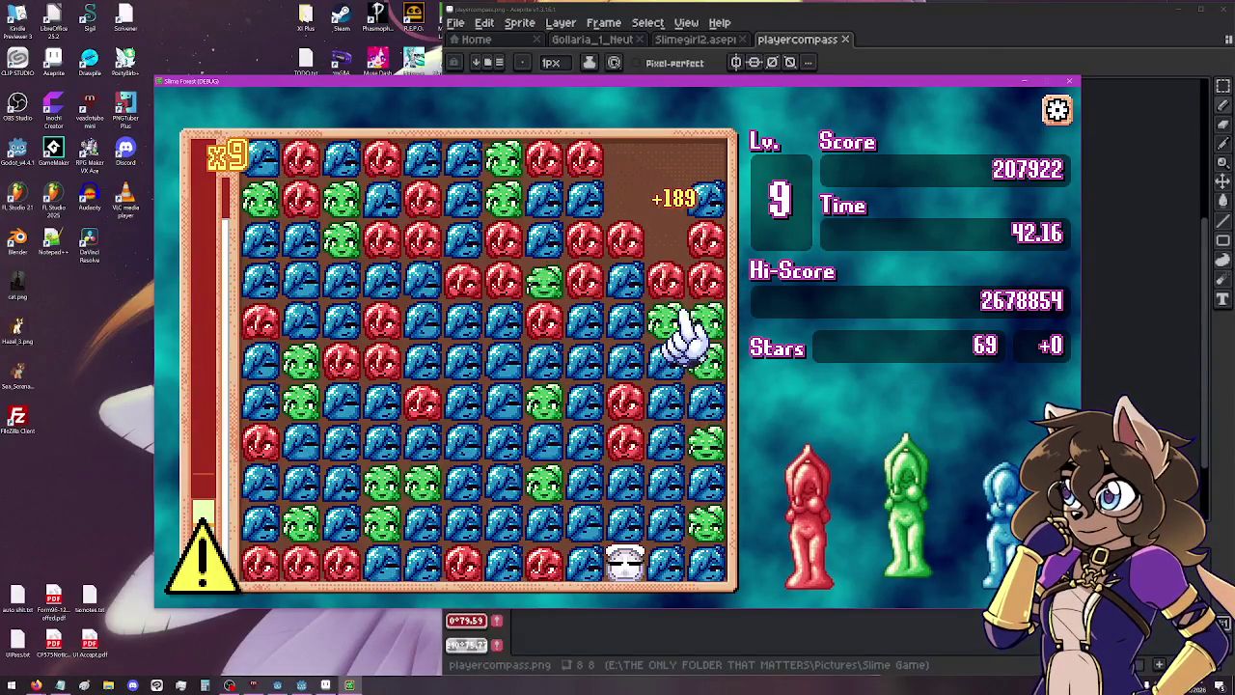
left_click(596, 249)
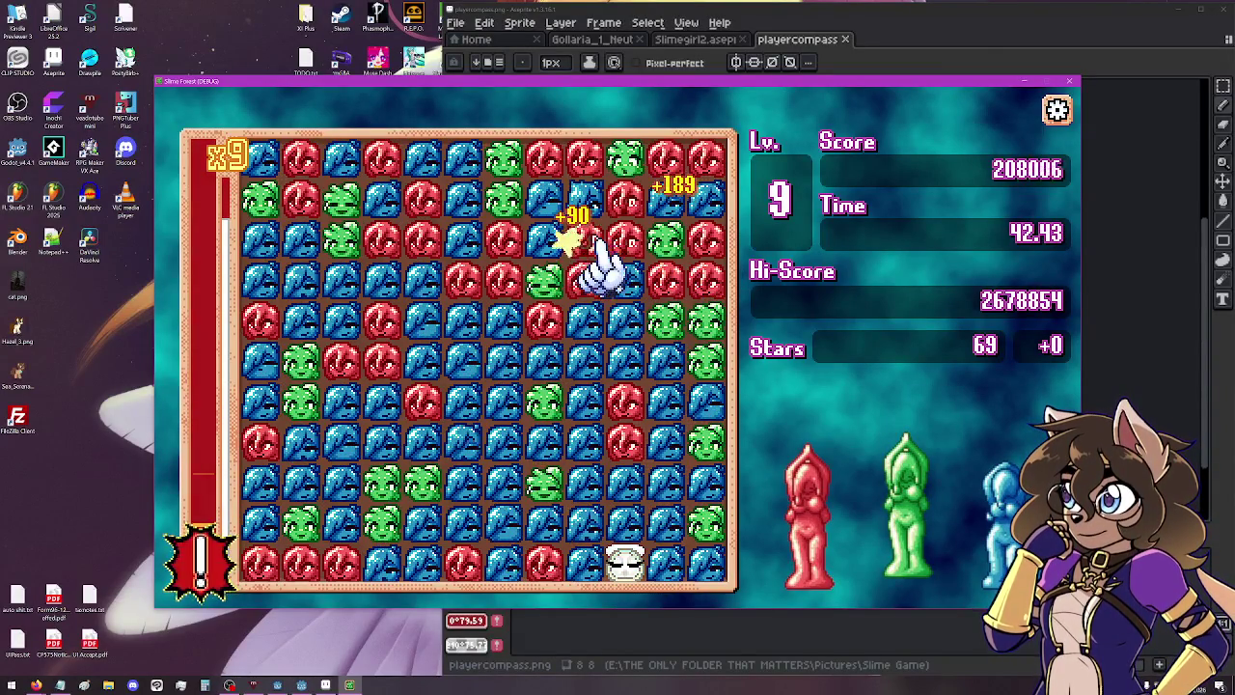
left_click(625, 568)
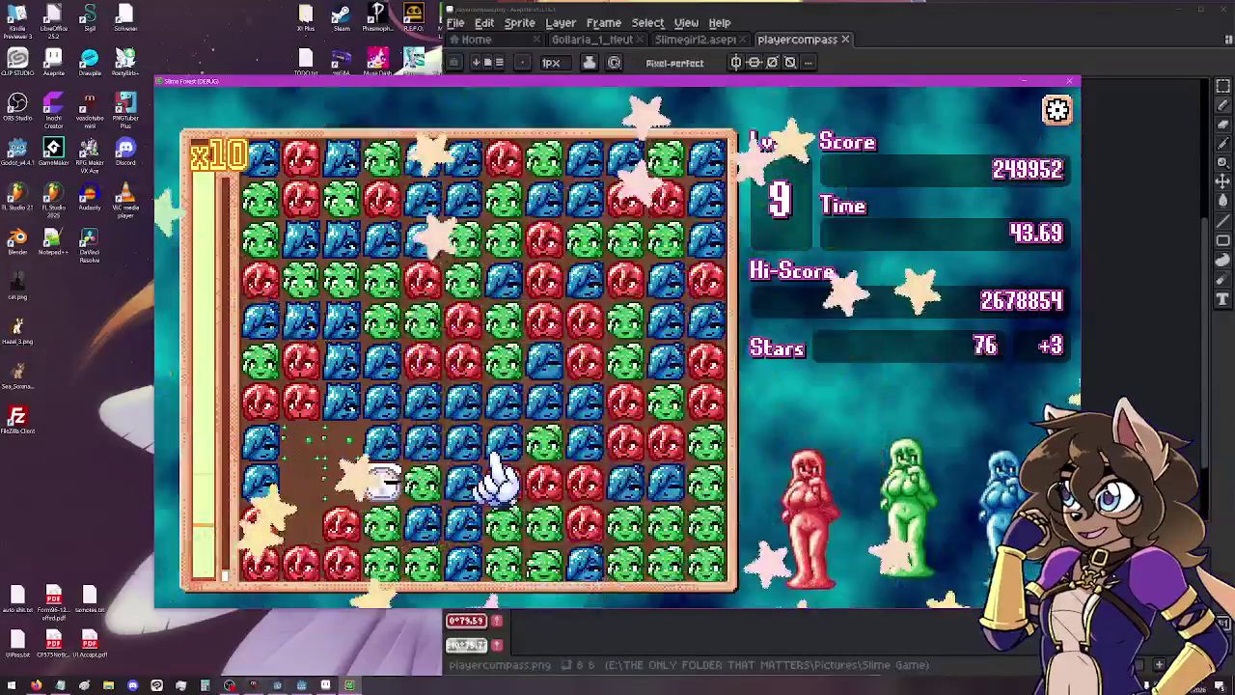
Pop right-side and bottom groups, then green mid-board groups to reach level 10.
left_click(666, 568)
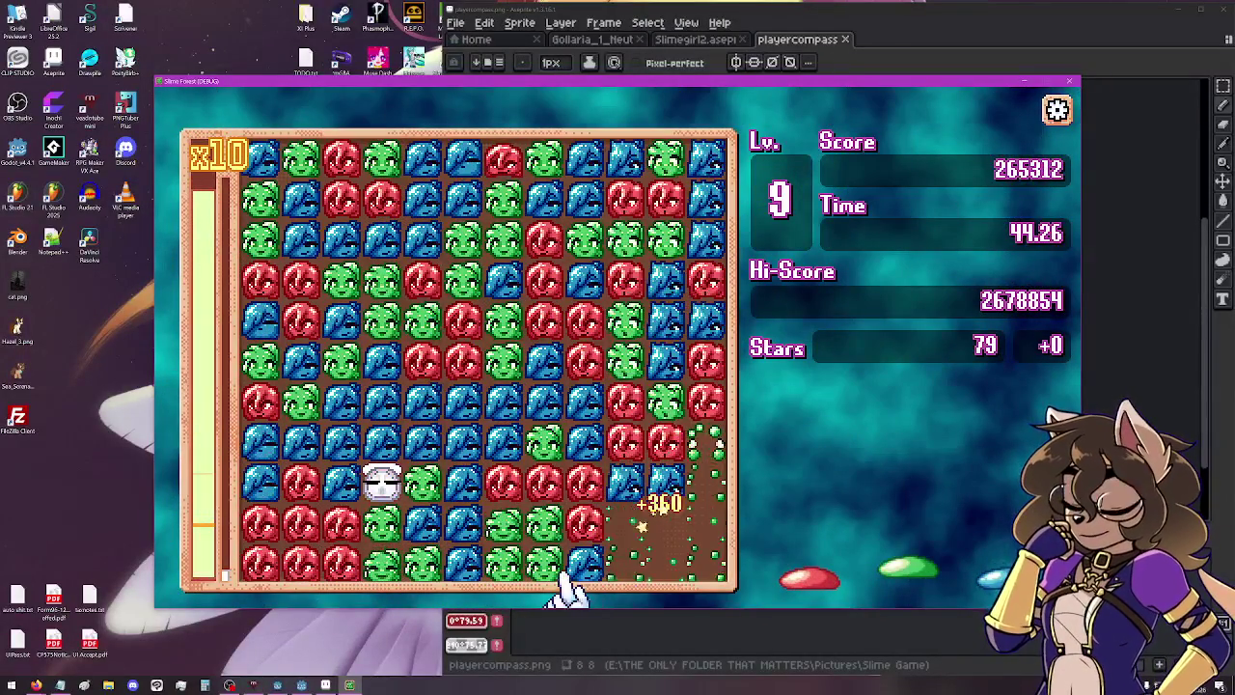
left_click(629, 541)
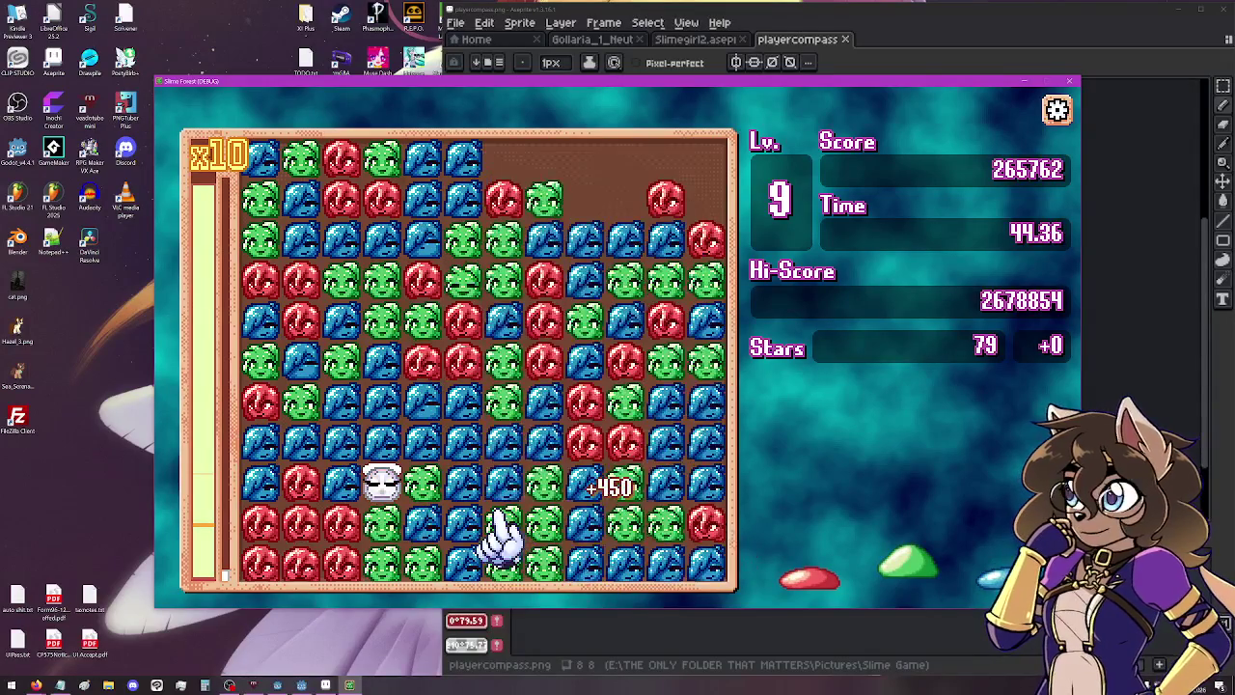
left_click(549, 559)
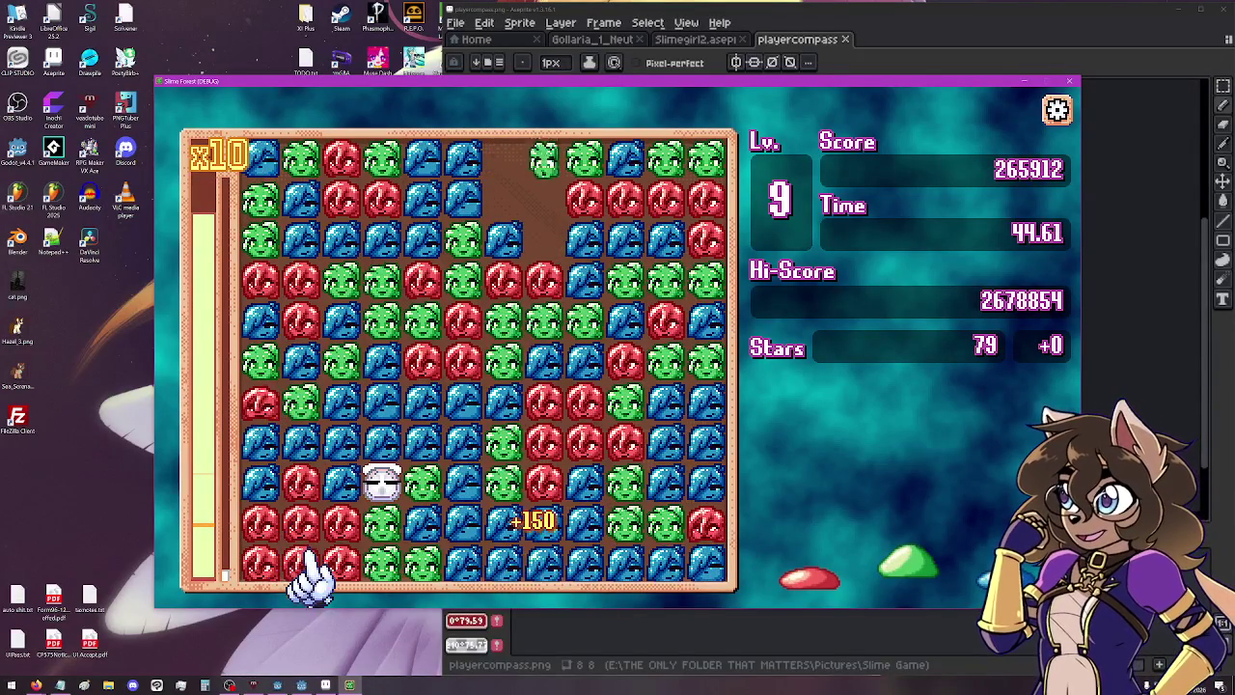
left_click(415, 323)
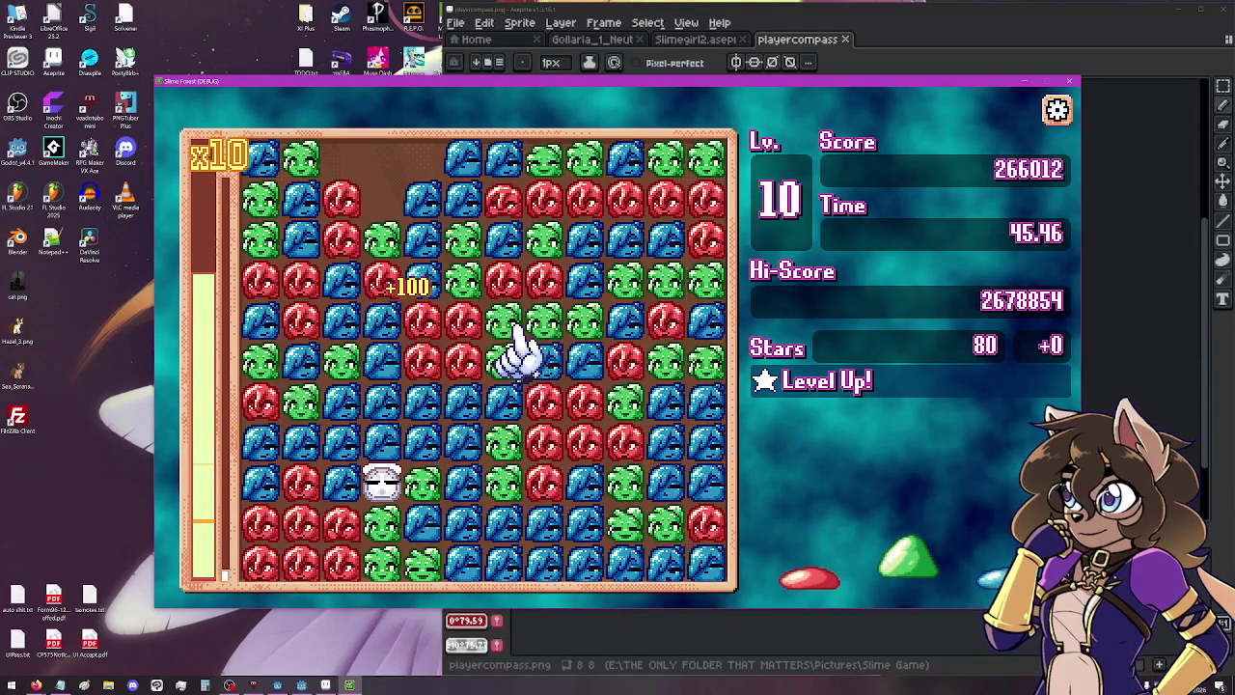
left_click(518, 343)
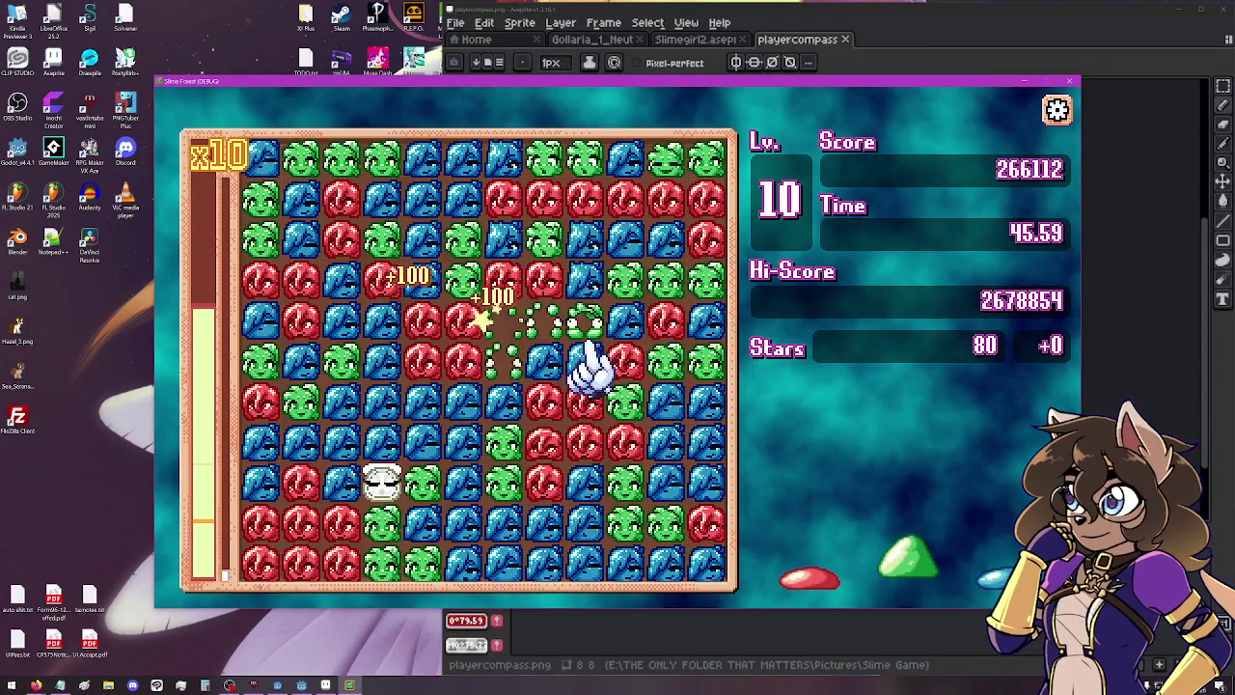
left_click(563, 444)
left_click(444, 355)
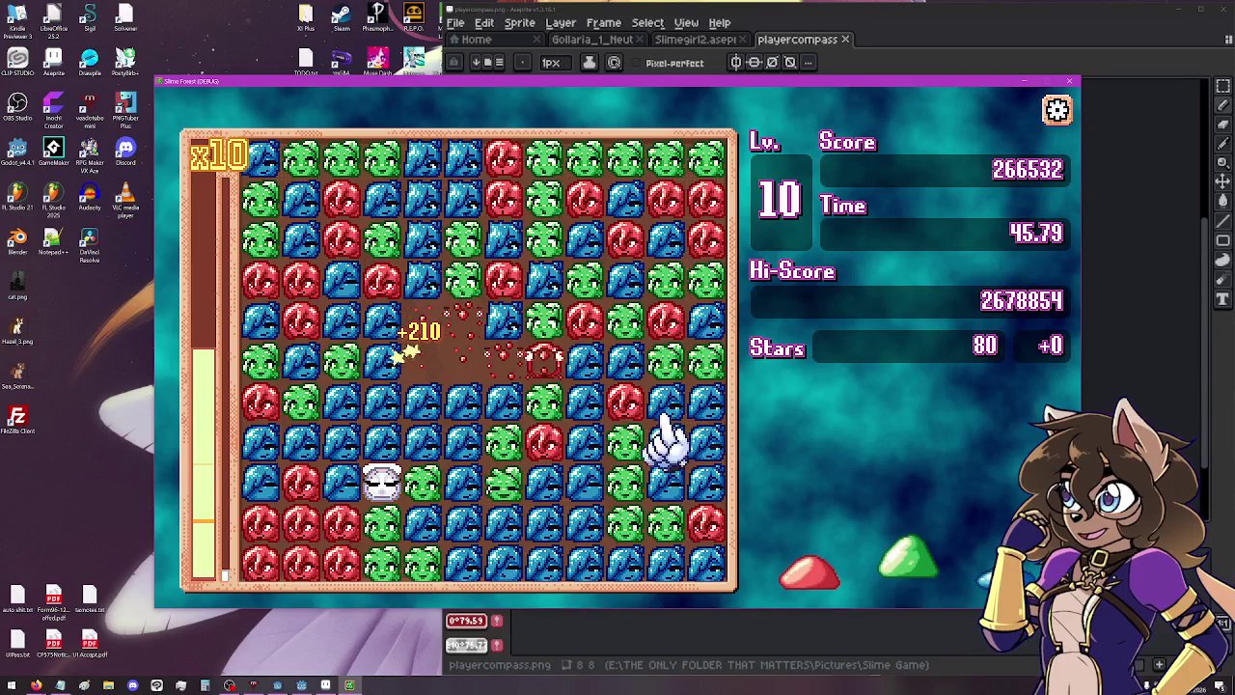
left_click(548, 289)
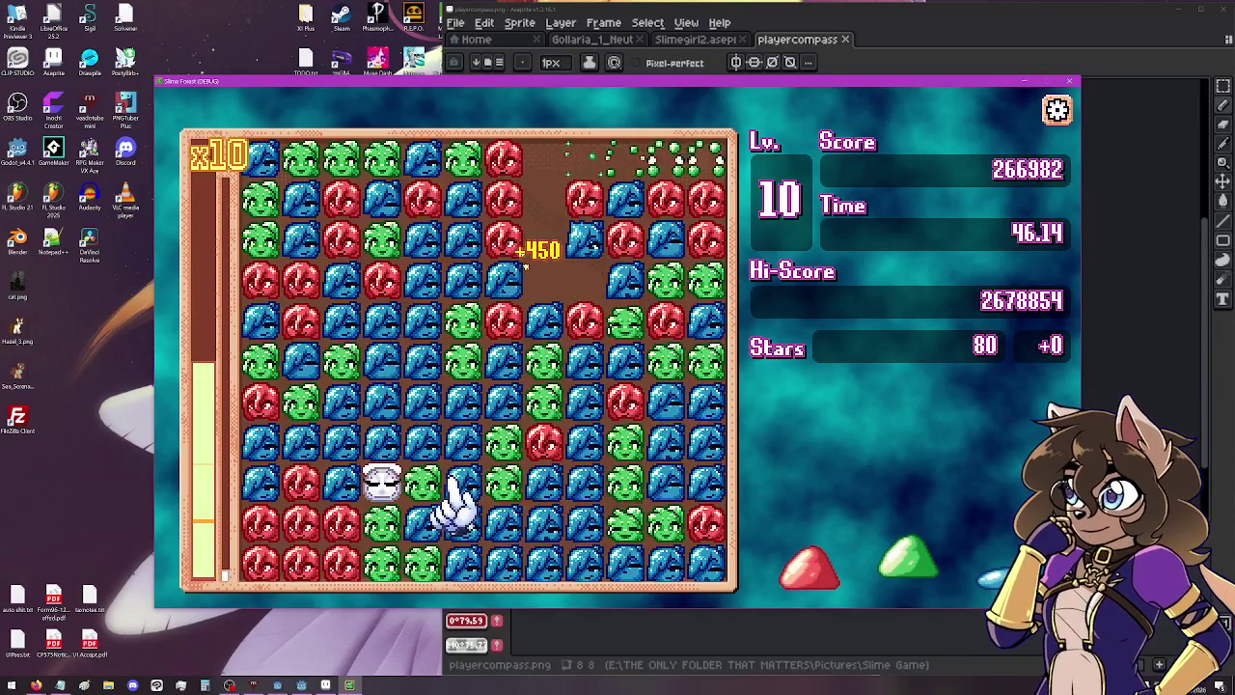
Clear red and other groups on the upper-left and lower-left, completing a slimegirl.
left_click(341, 563)
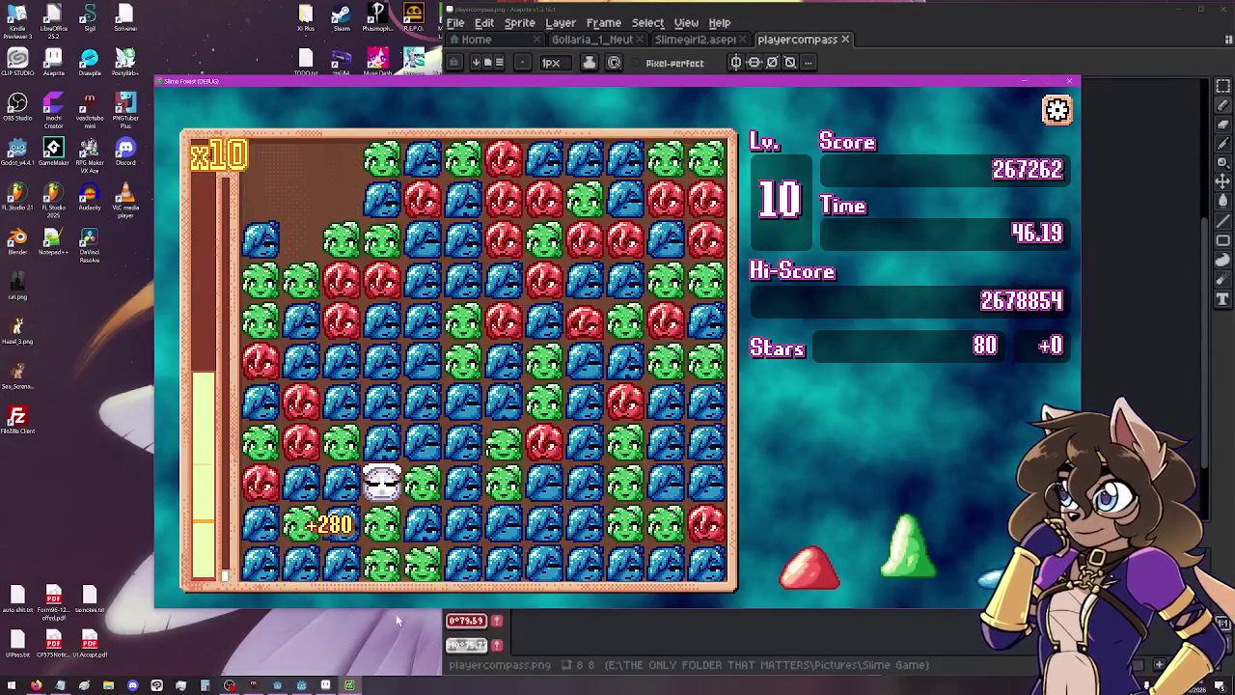
left_click(355, 291)
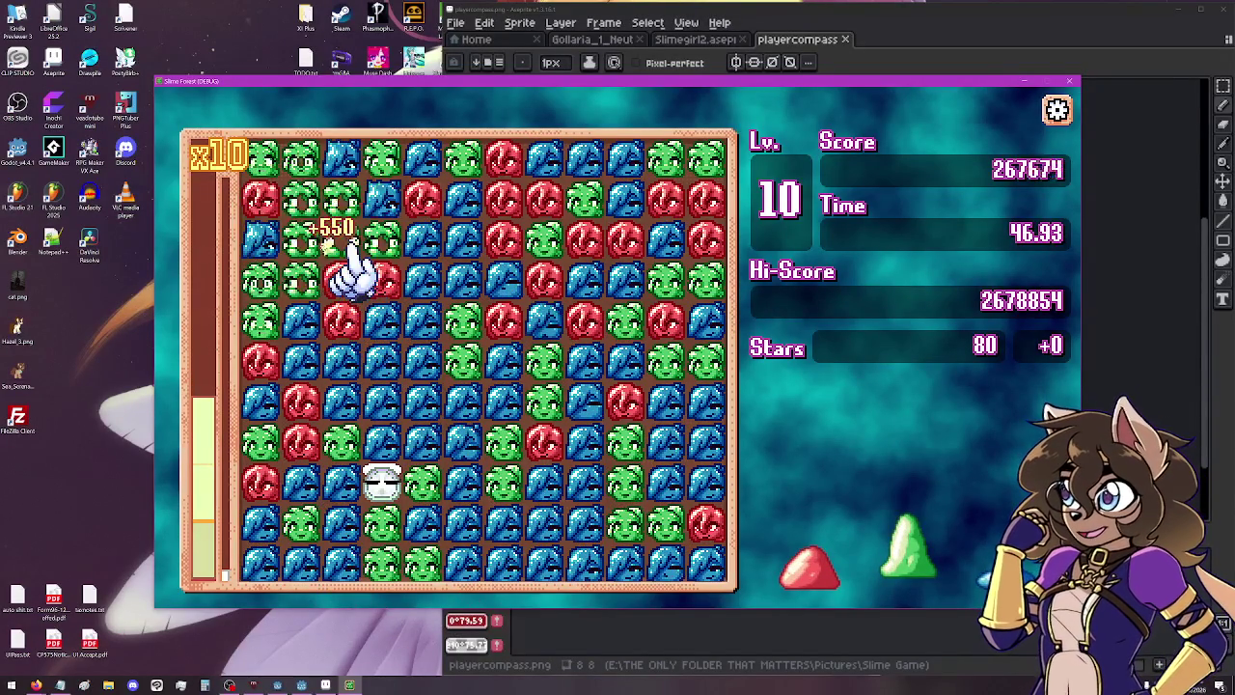
left_click(322, 312)
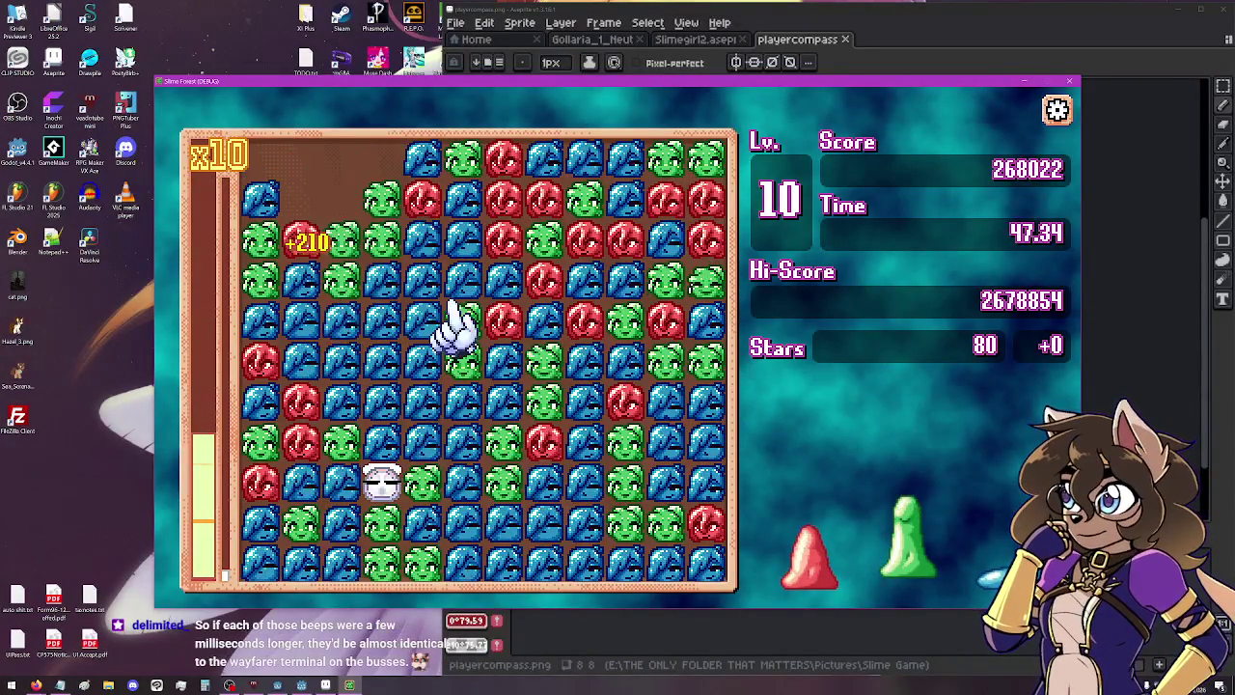
left_click(363, 280)
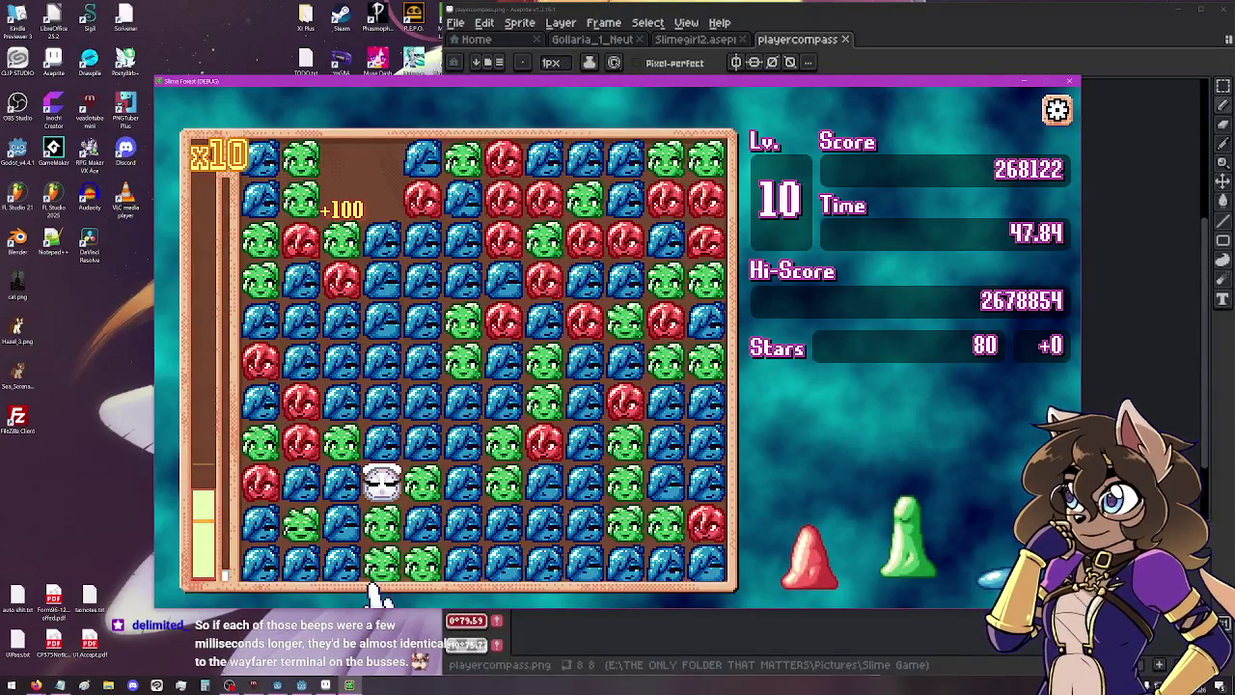
left_click(388, 487)
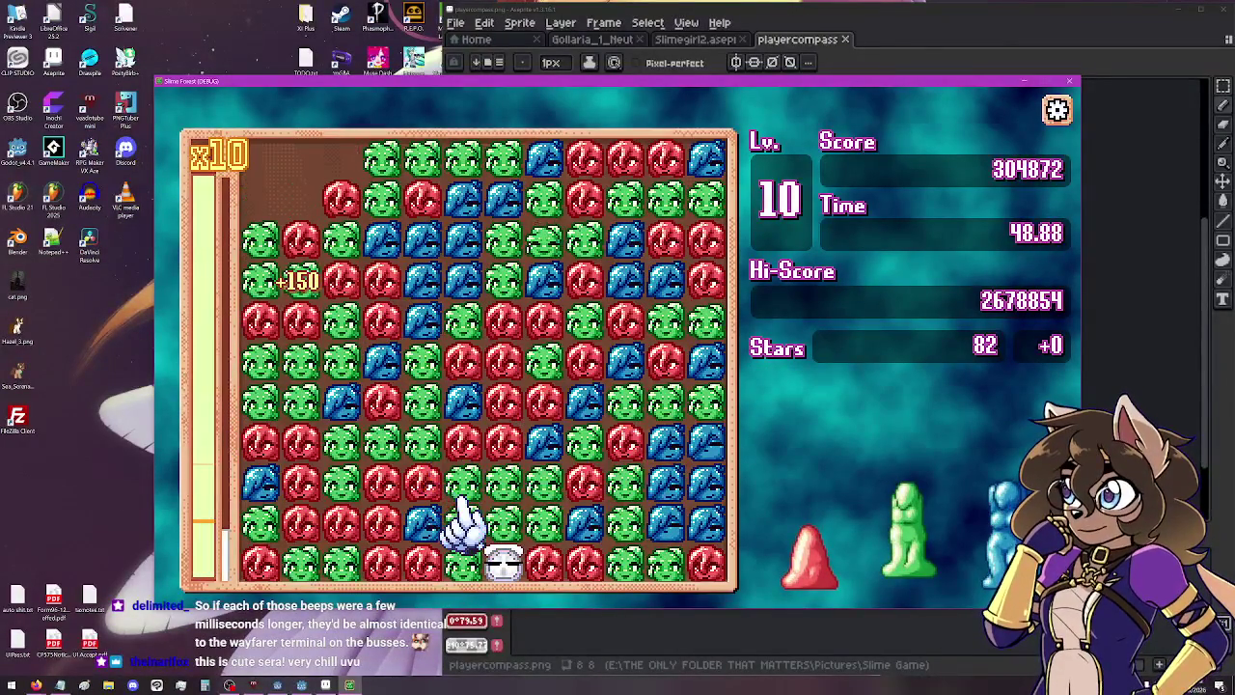
left_click(386, 497)
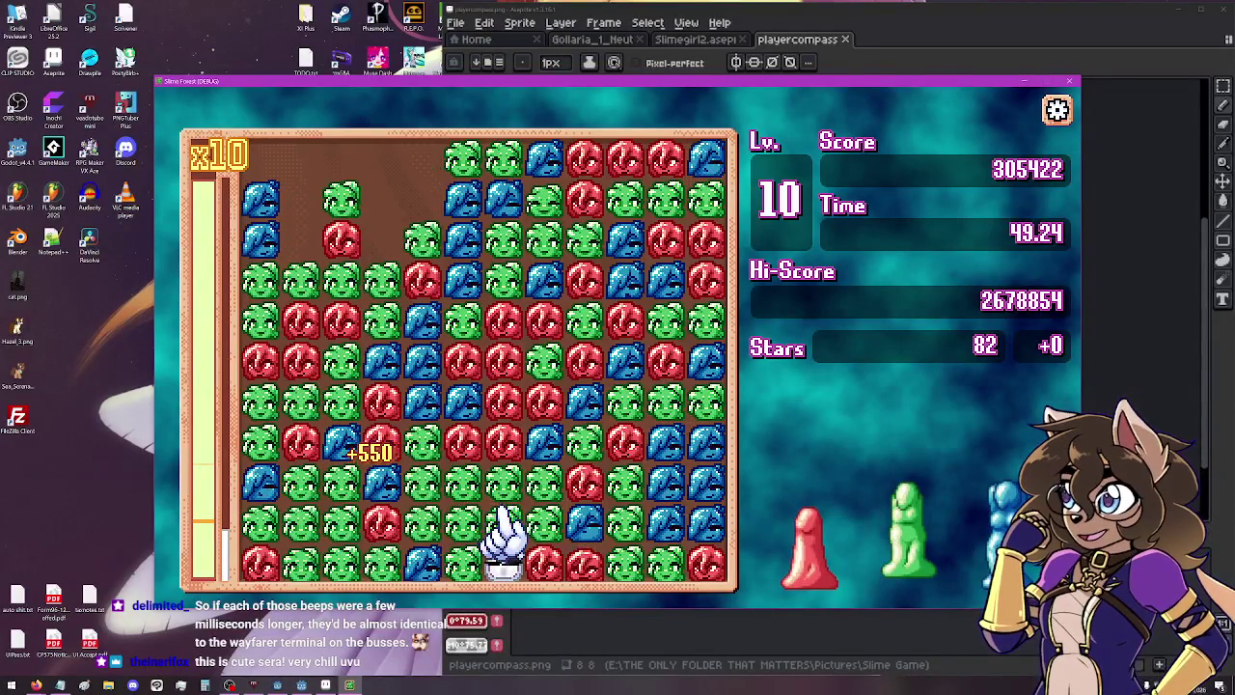
left_click(455, 482)
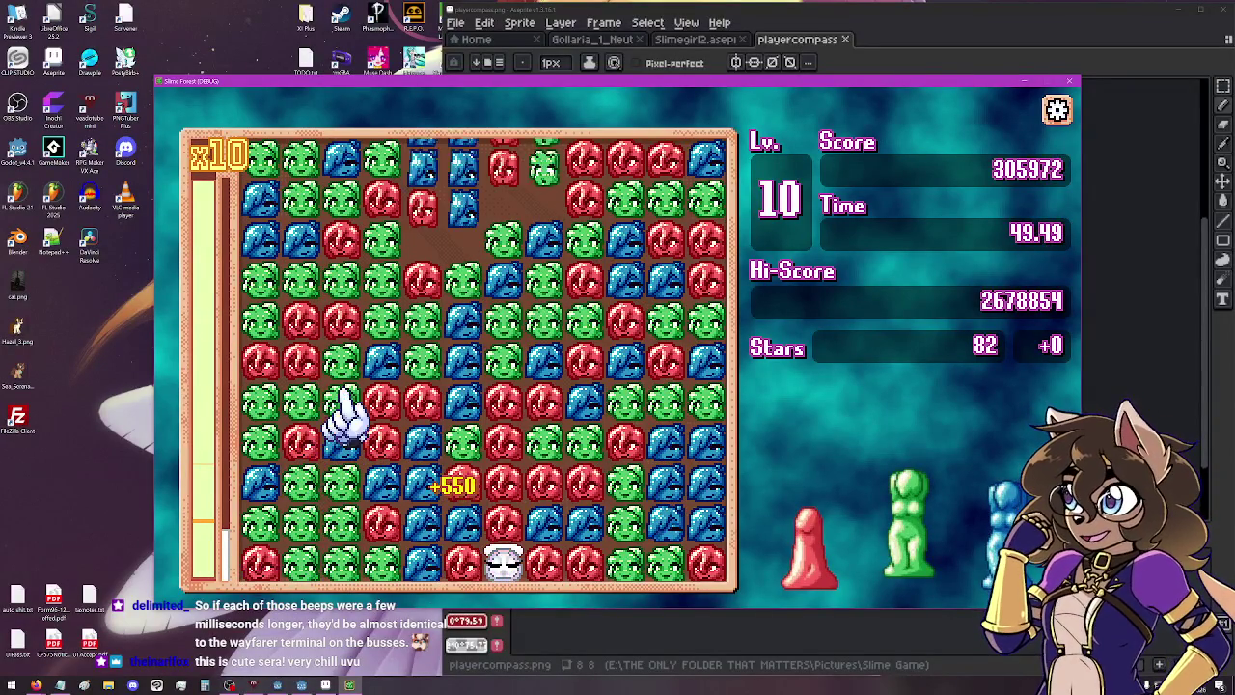
left_click(353, 415)
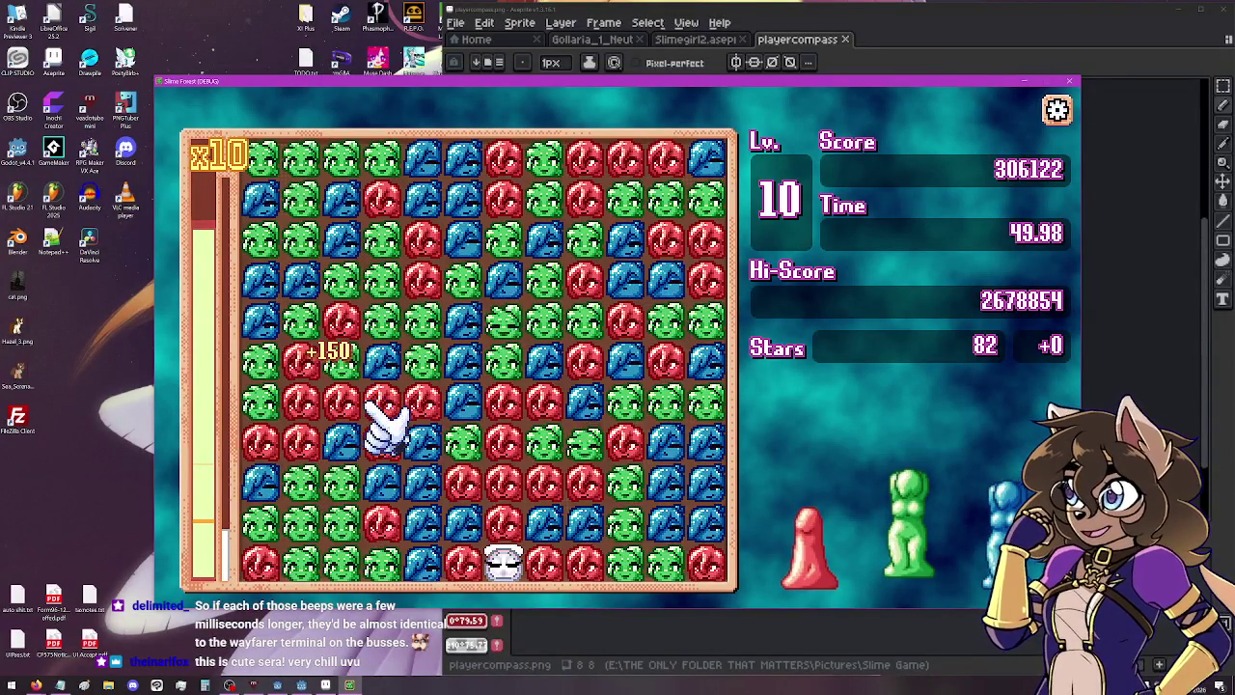
left_click(384, 417)
left_click(309, 497)
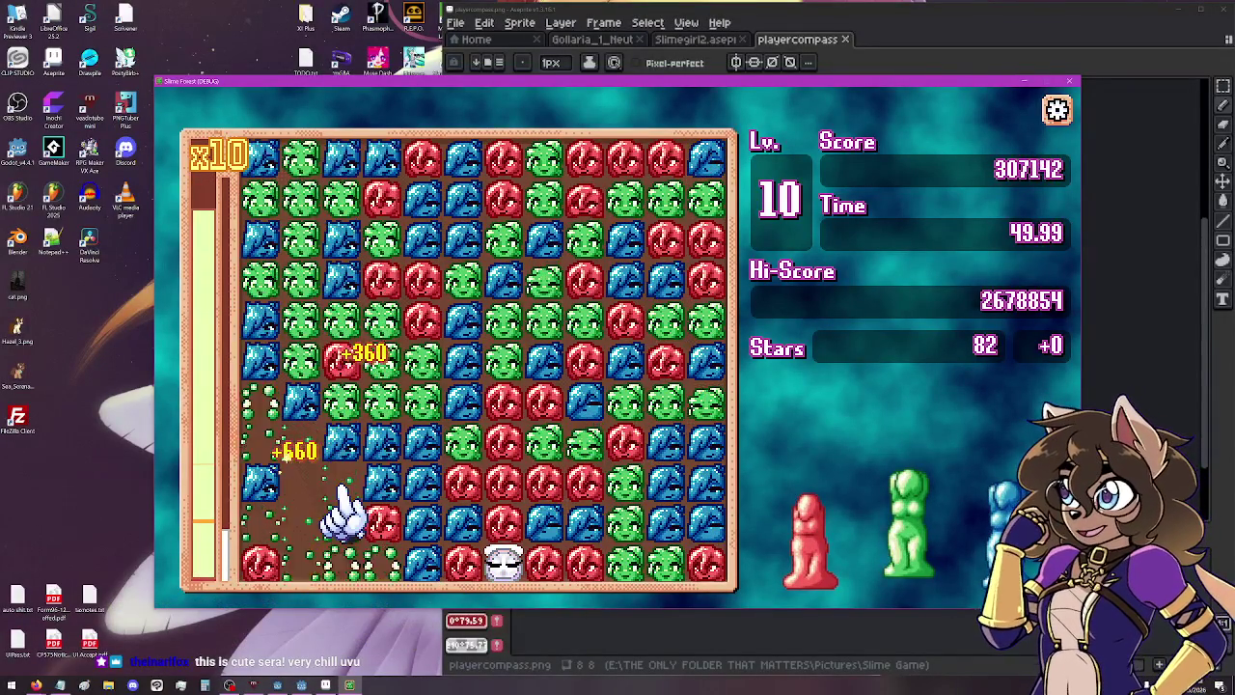
left_click(348, 541)
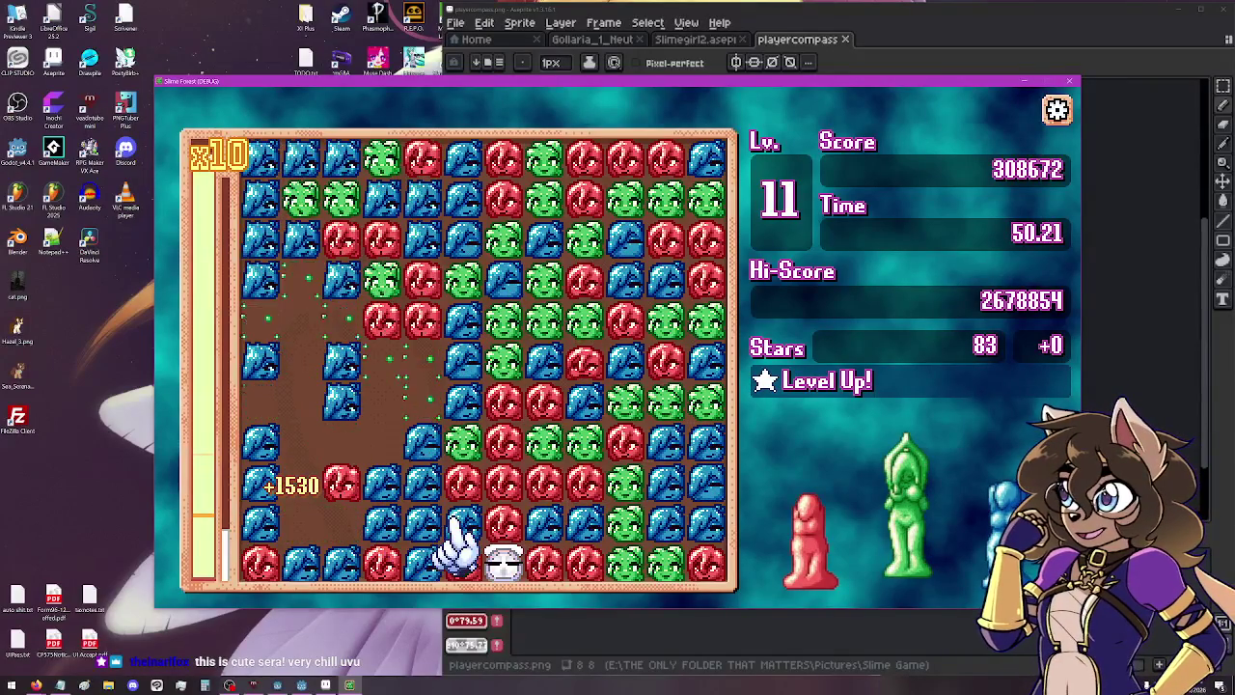
Pop green and red groups around the centre and the bottom rainbow slime for a 17500 Set Bonus.
left_click(545, 480)
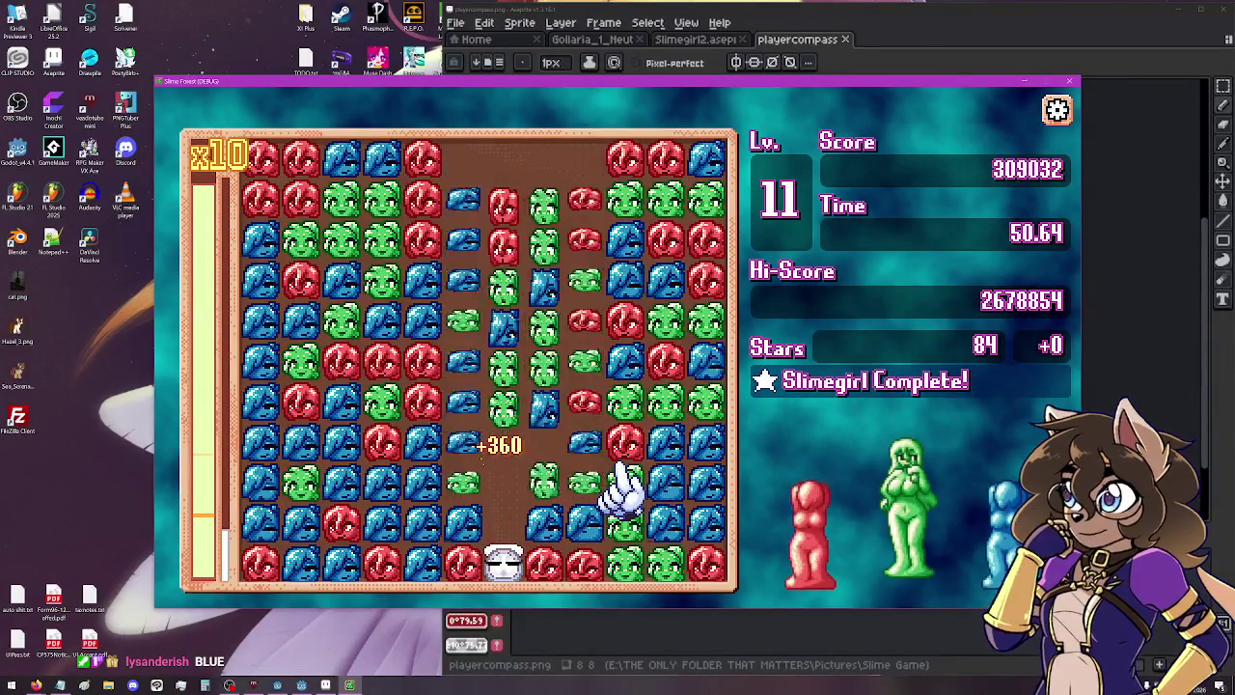
left_click(498, 494)
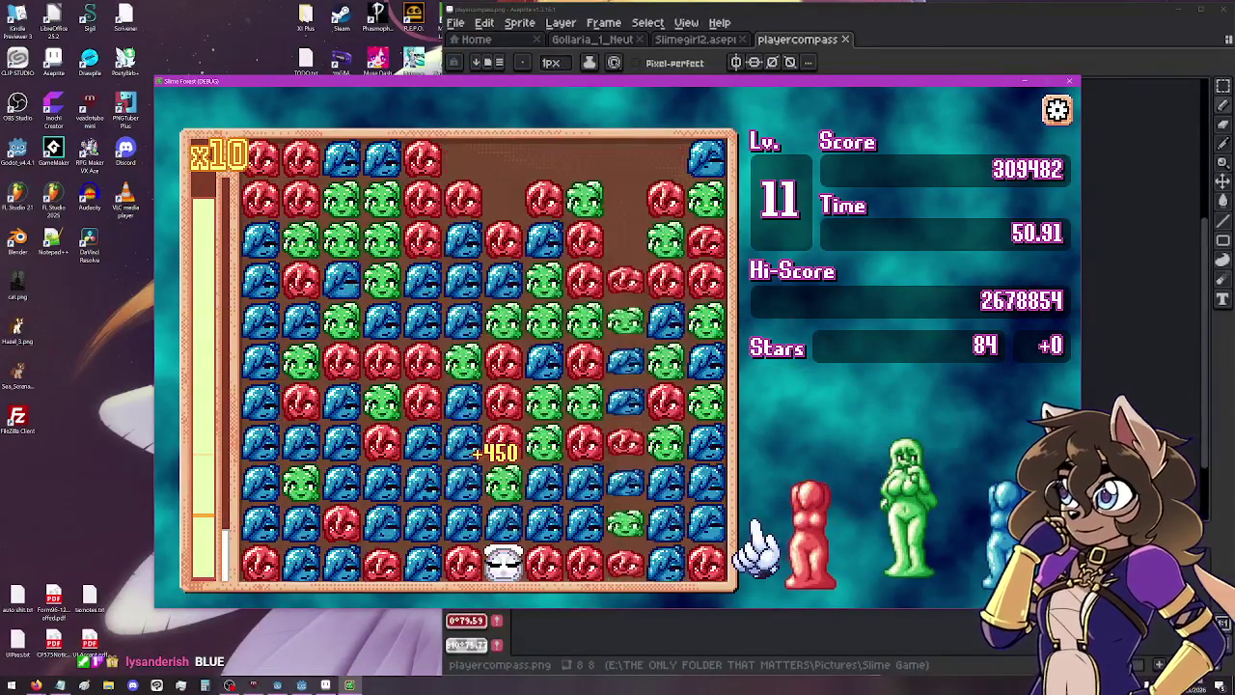
left_click(415, 381)
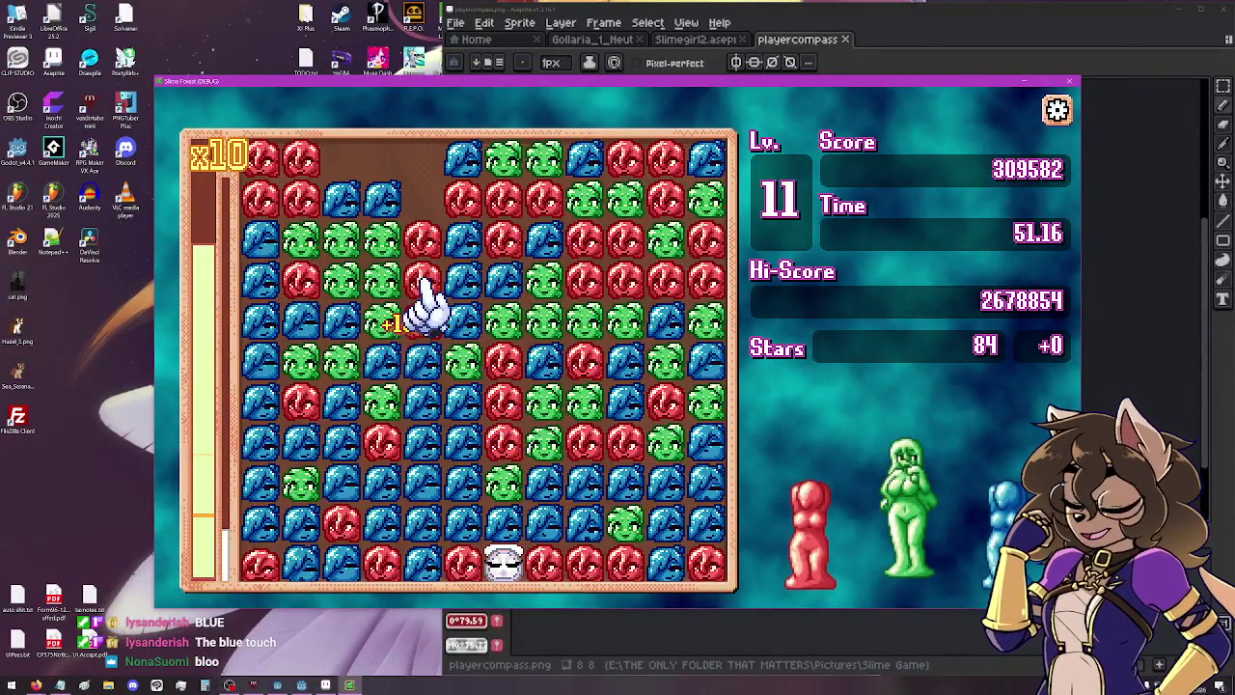
left_click(396, 299)
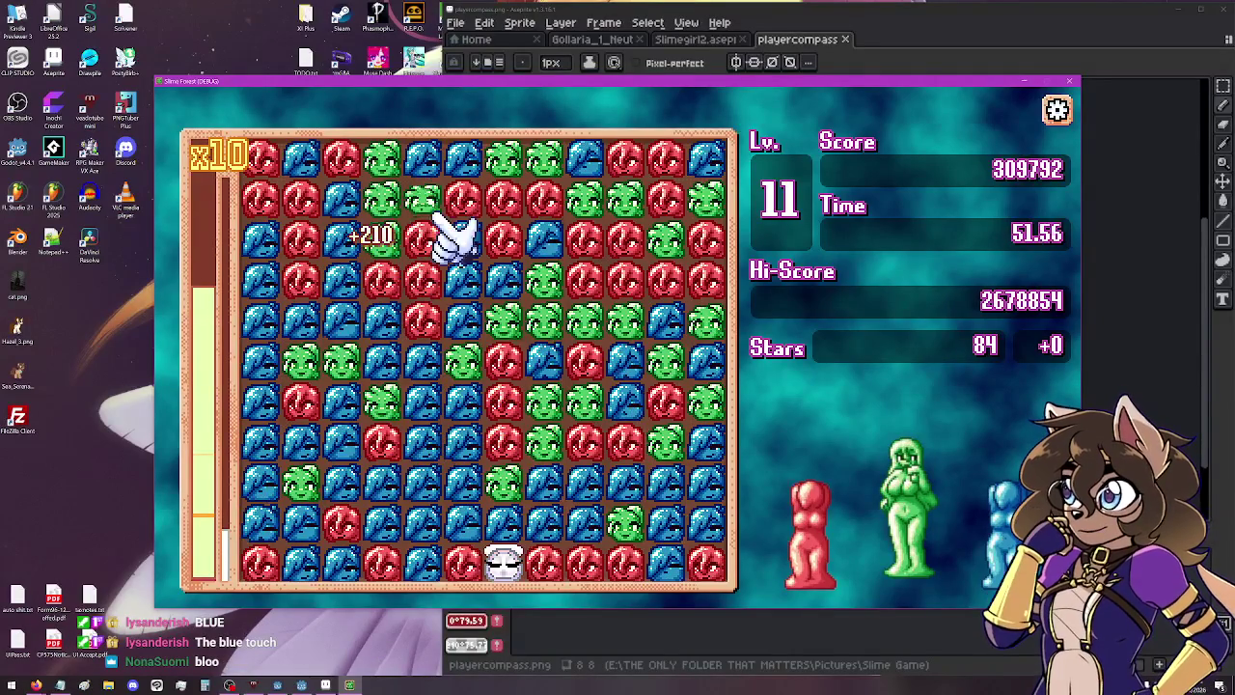
left_click(588, 281)
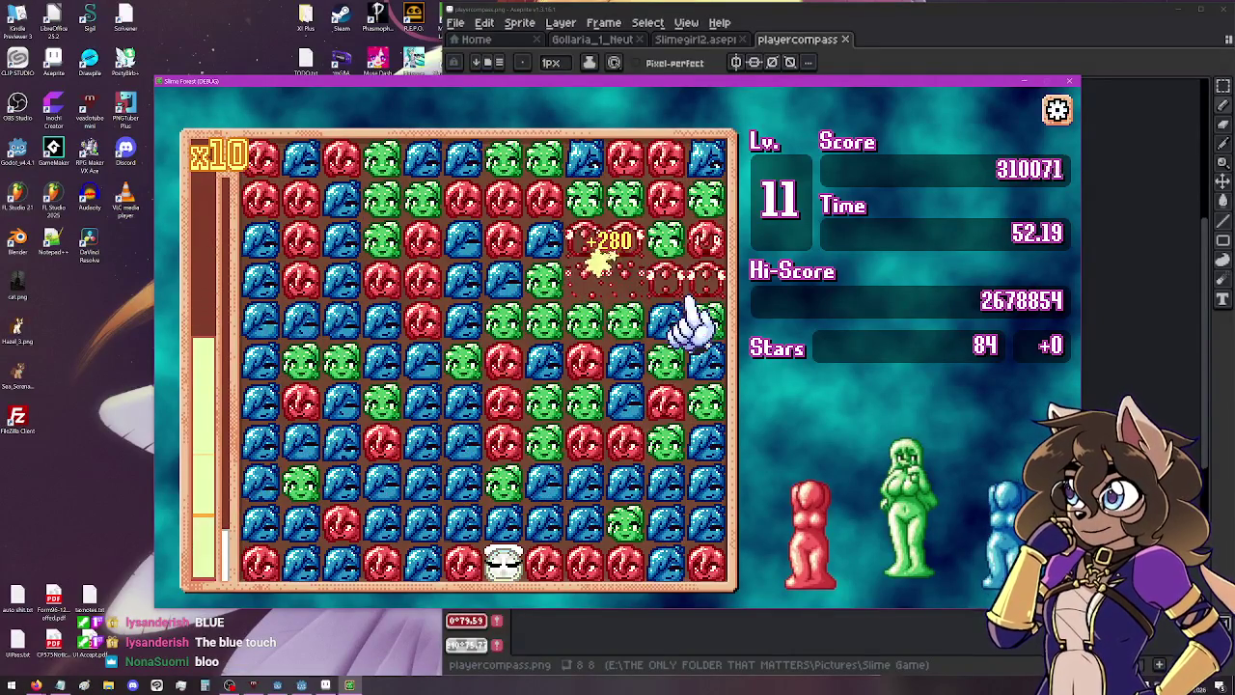
left_click(569, 329)
left_click(501, 411)
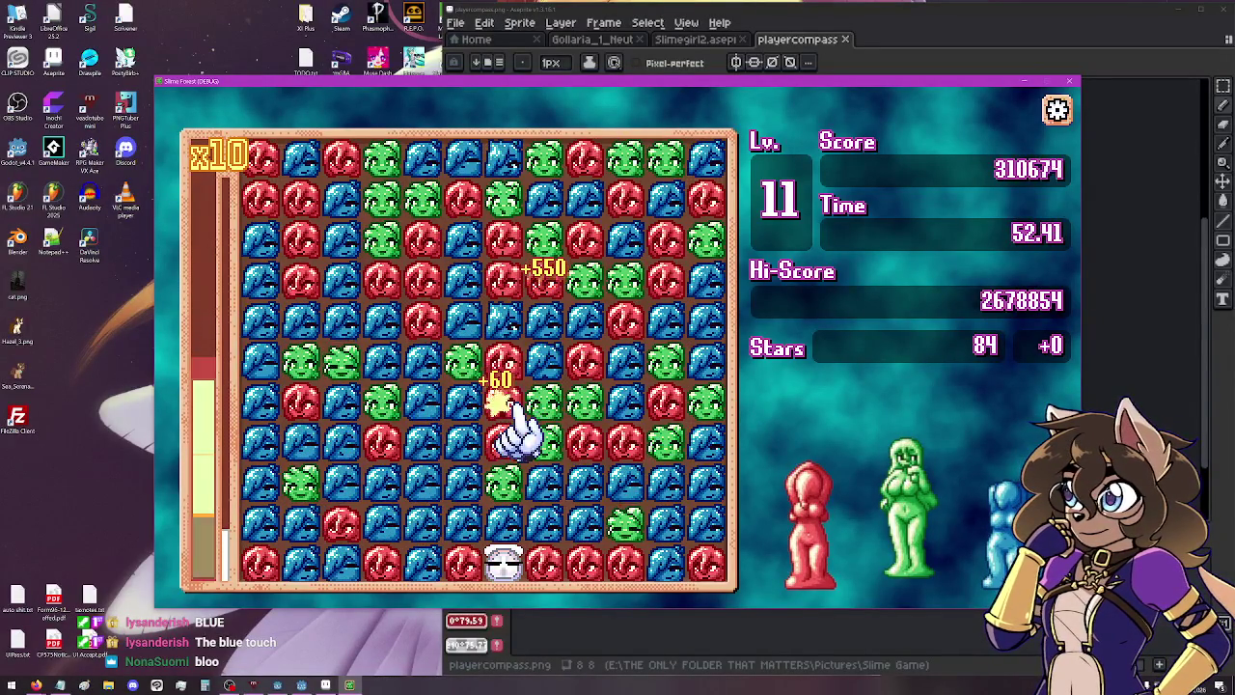
left_click(579, 436)
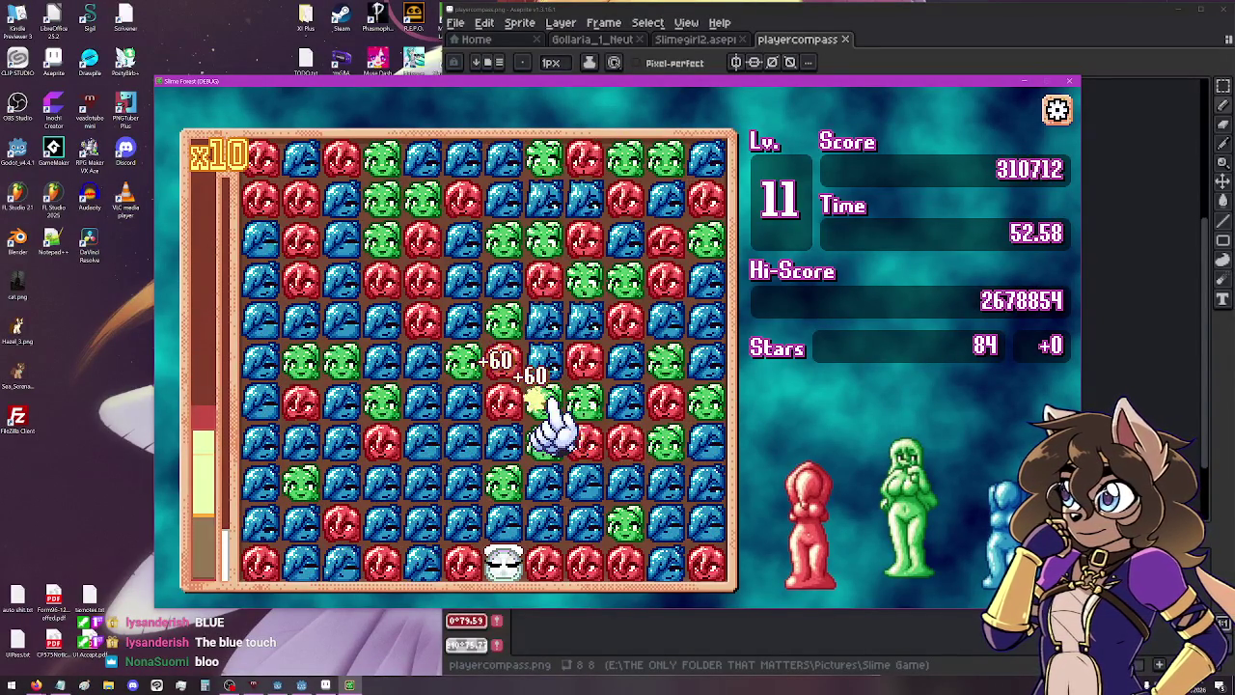
left_click(434, 326)
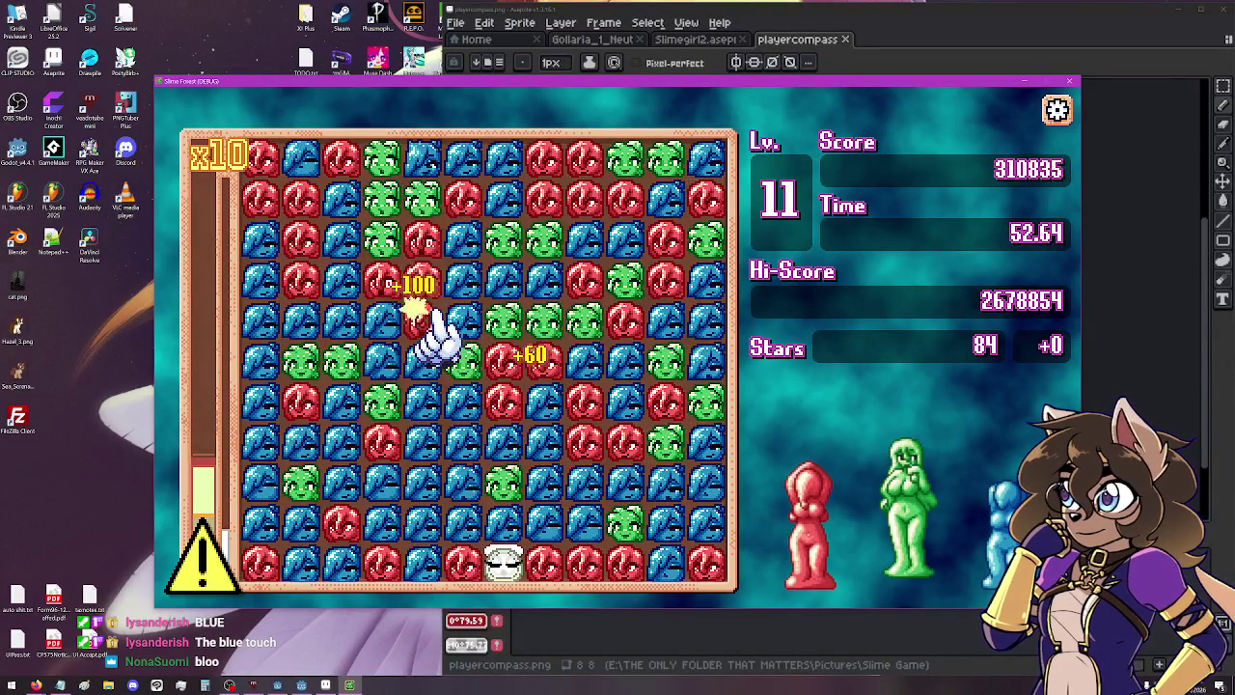
left_click(506, 568)
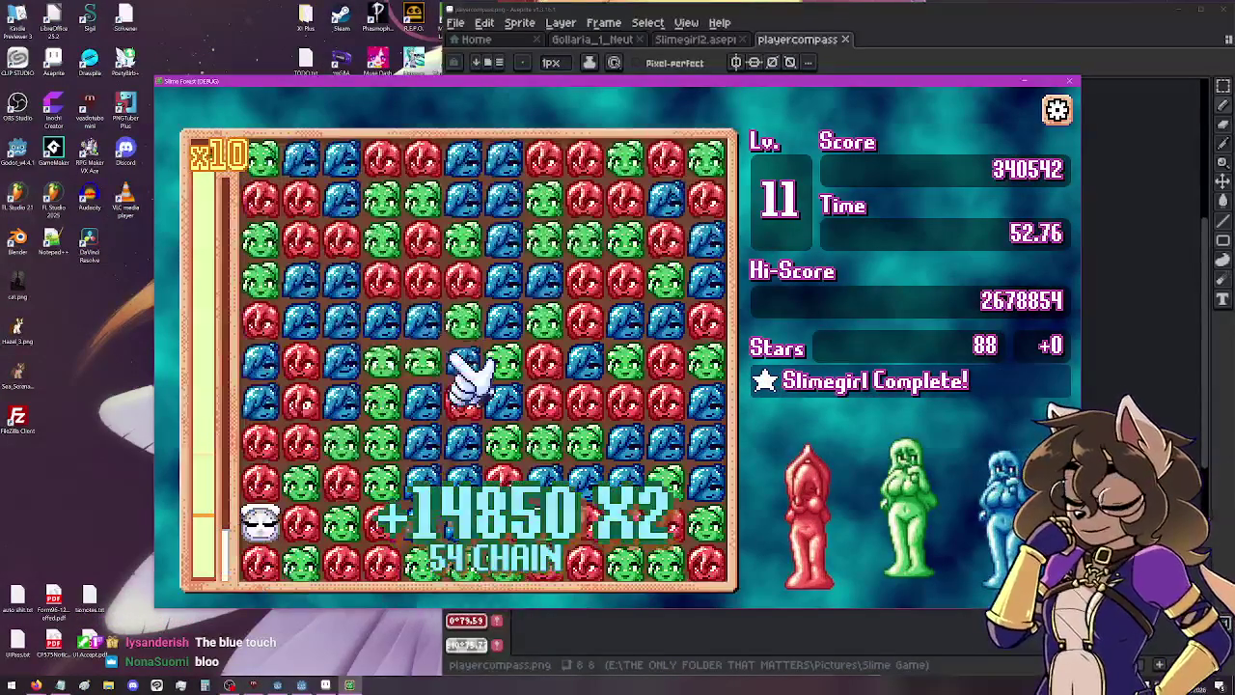
left_click(391, 473)
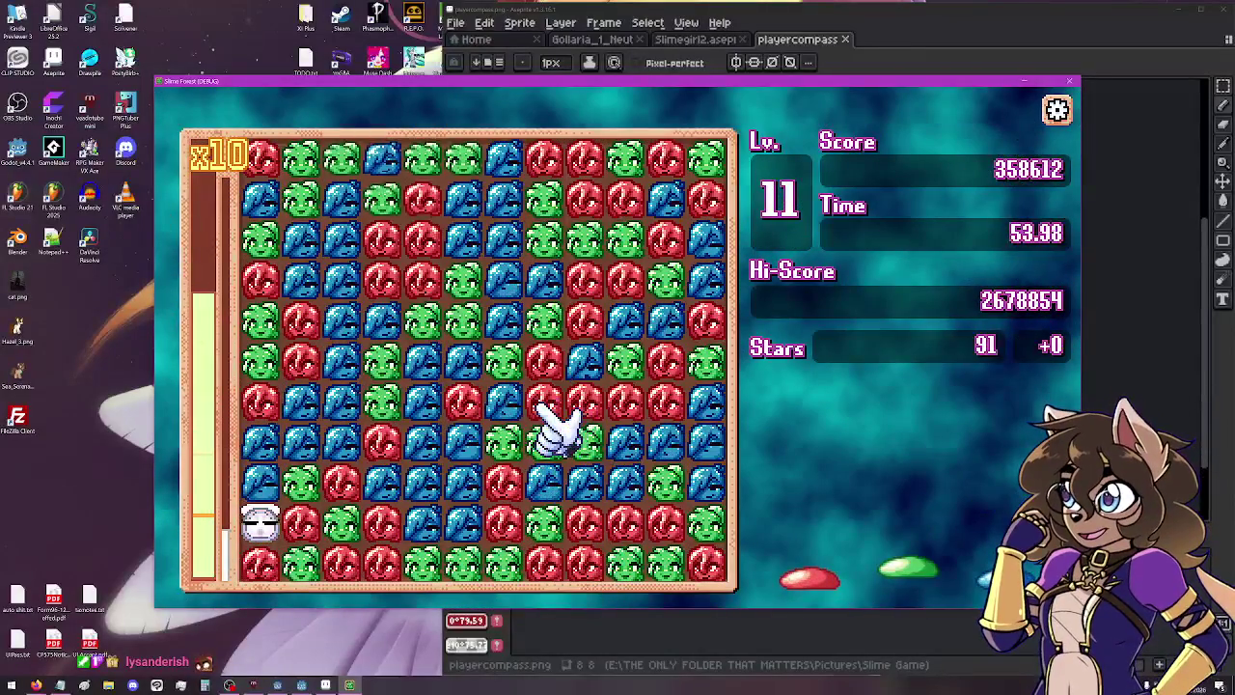
left_click(543, 403)
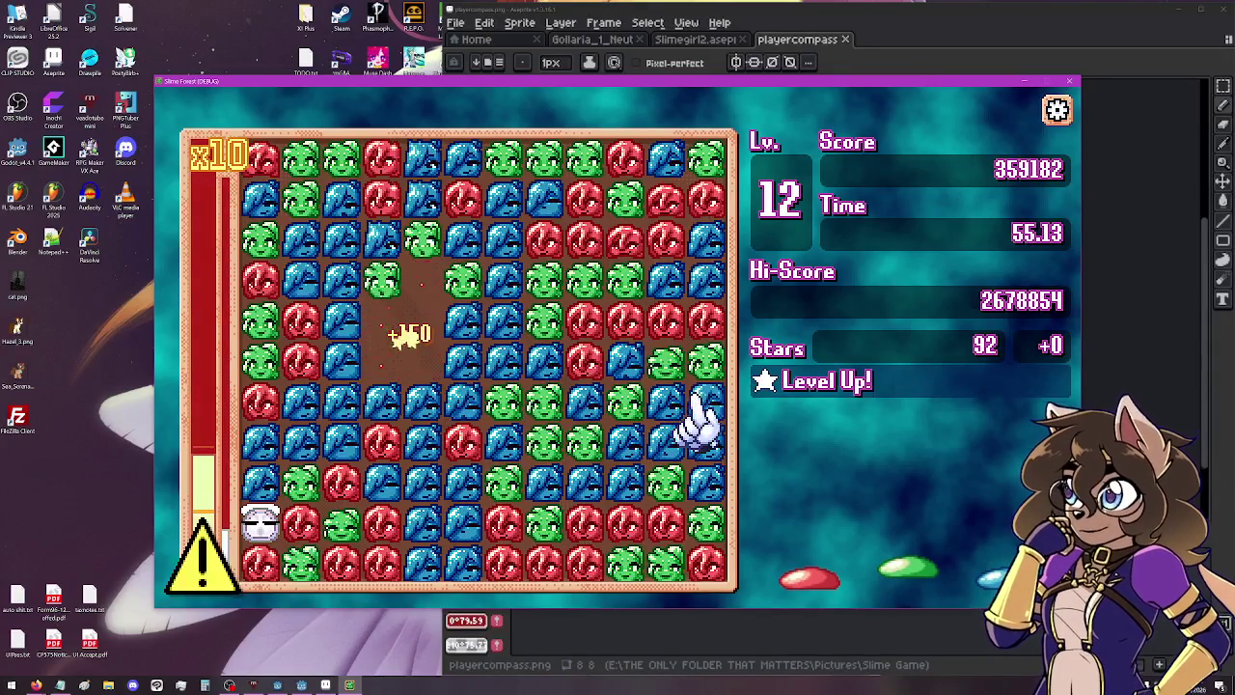
Burst the bottom-left rainbow piece and pop green, red and small groups across the board.
left_click(579, 365)
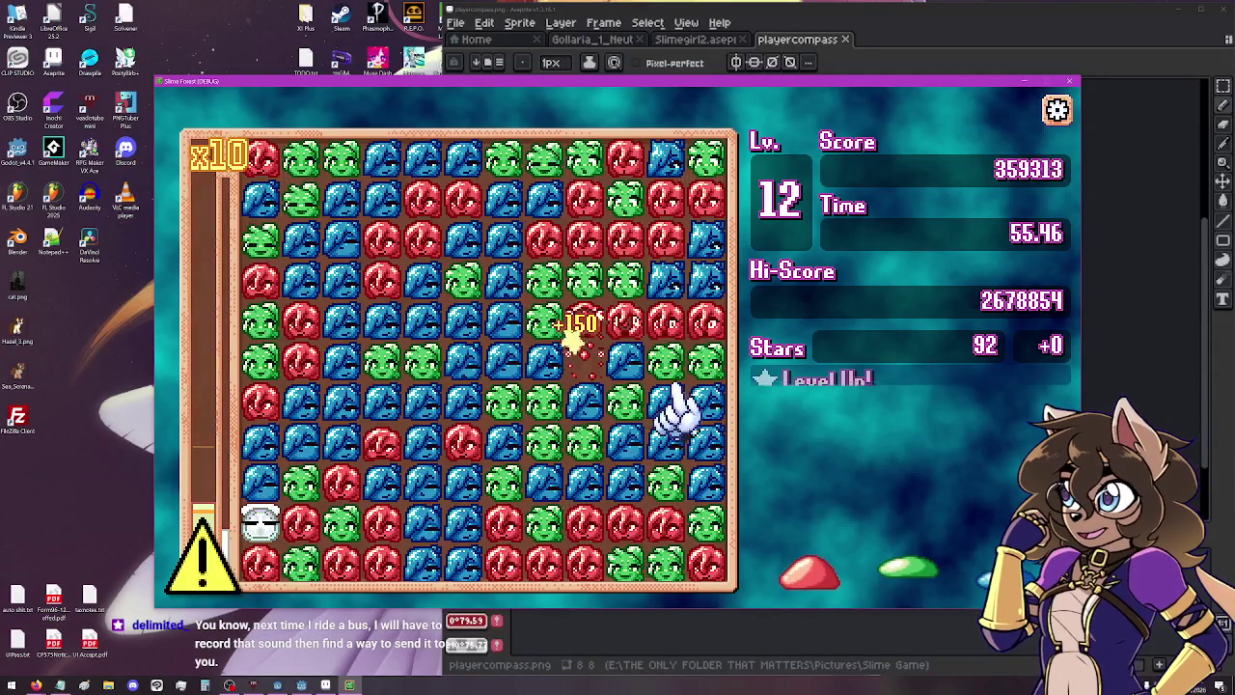
left_click(261, 524)
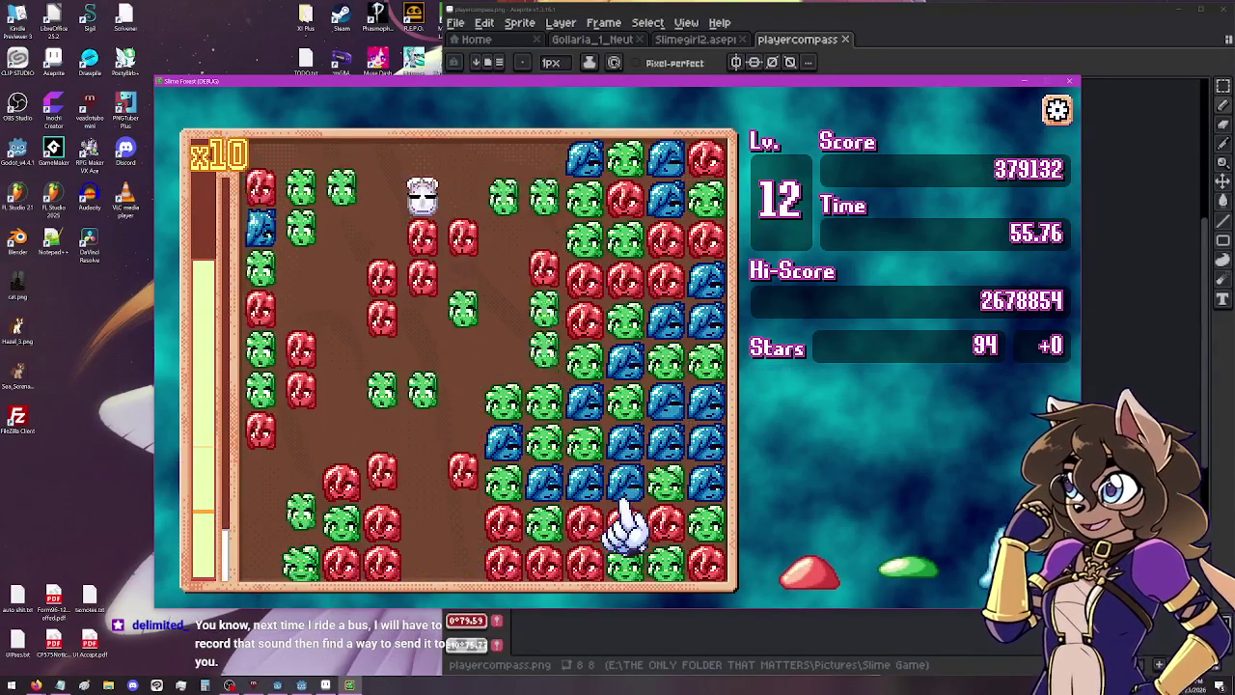
left_click(552, 446)
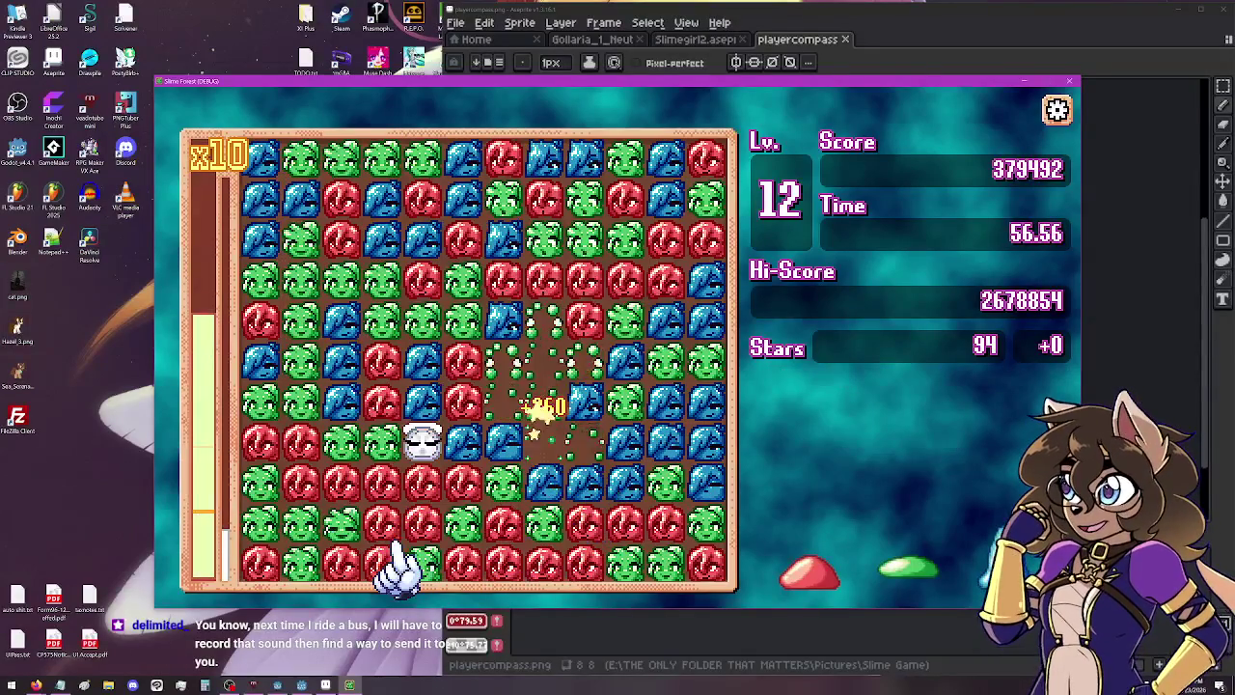
left_click(424, 511)
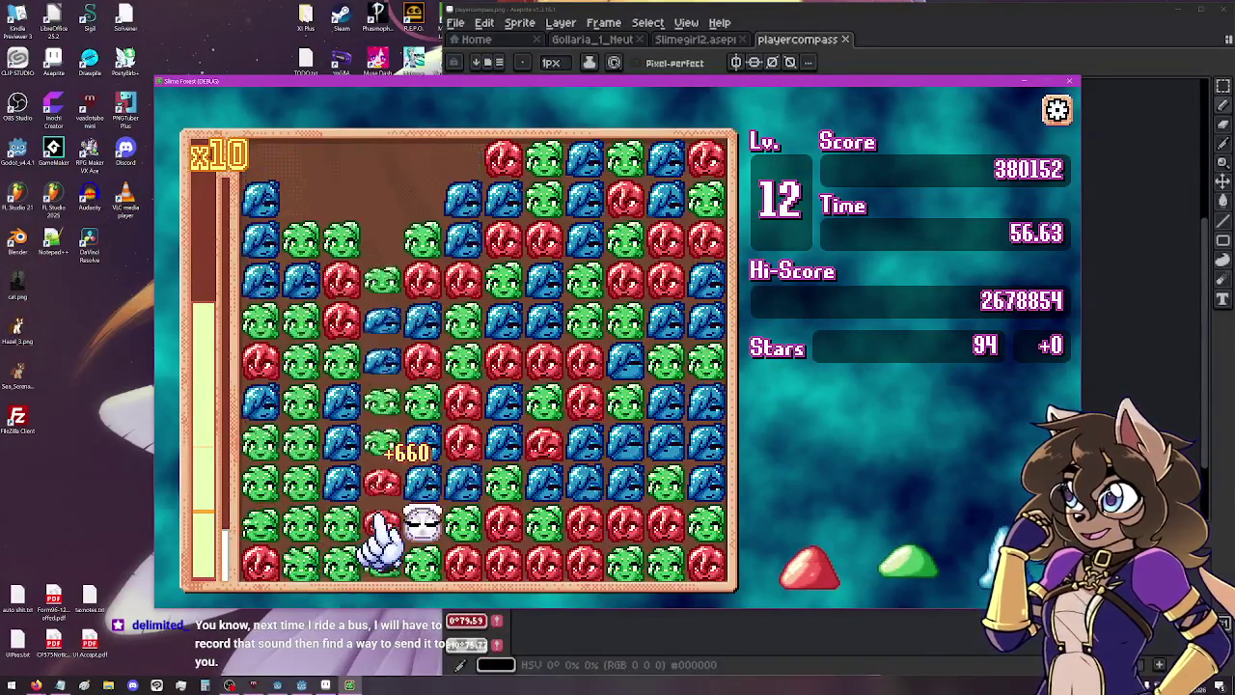
left_click(355, 569)
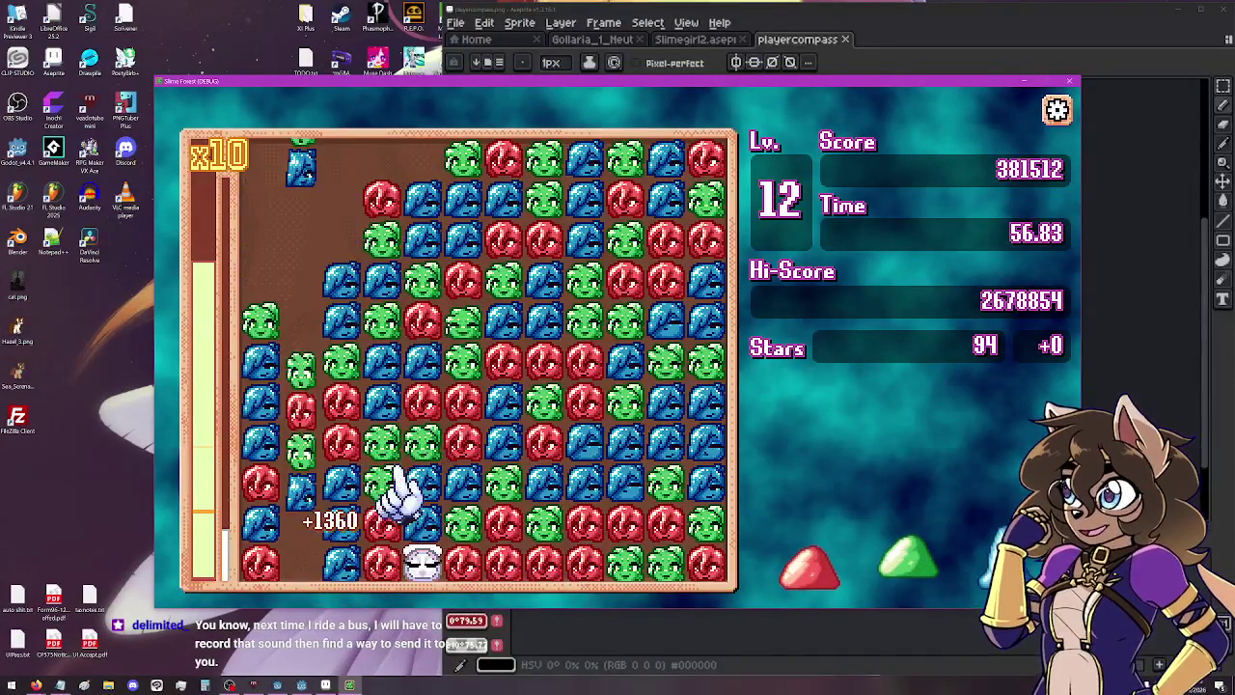
left_click(399, 455)
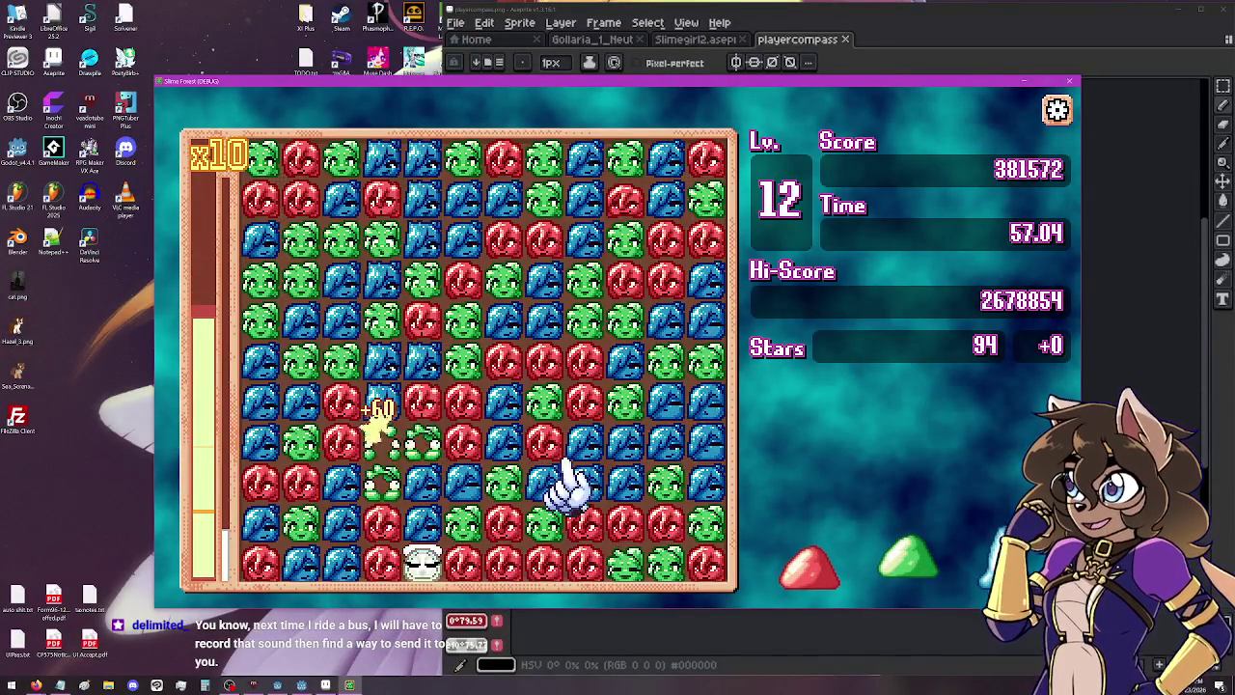
left_click(507, 559)
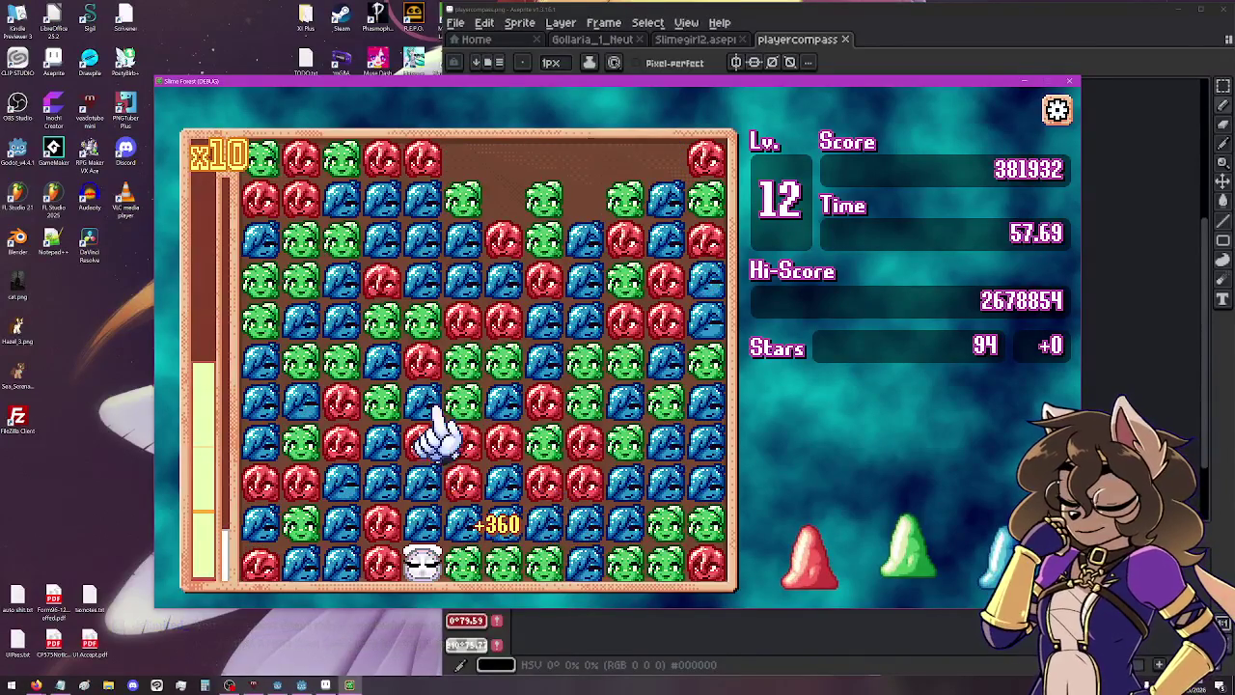
left_click(473, 430)
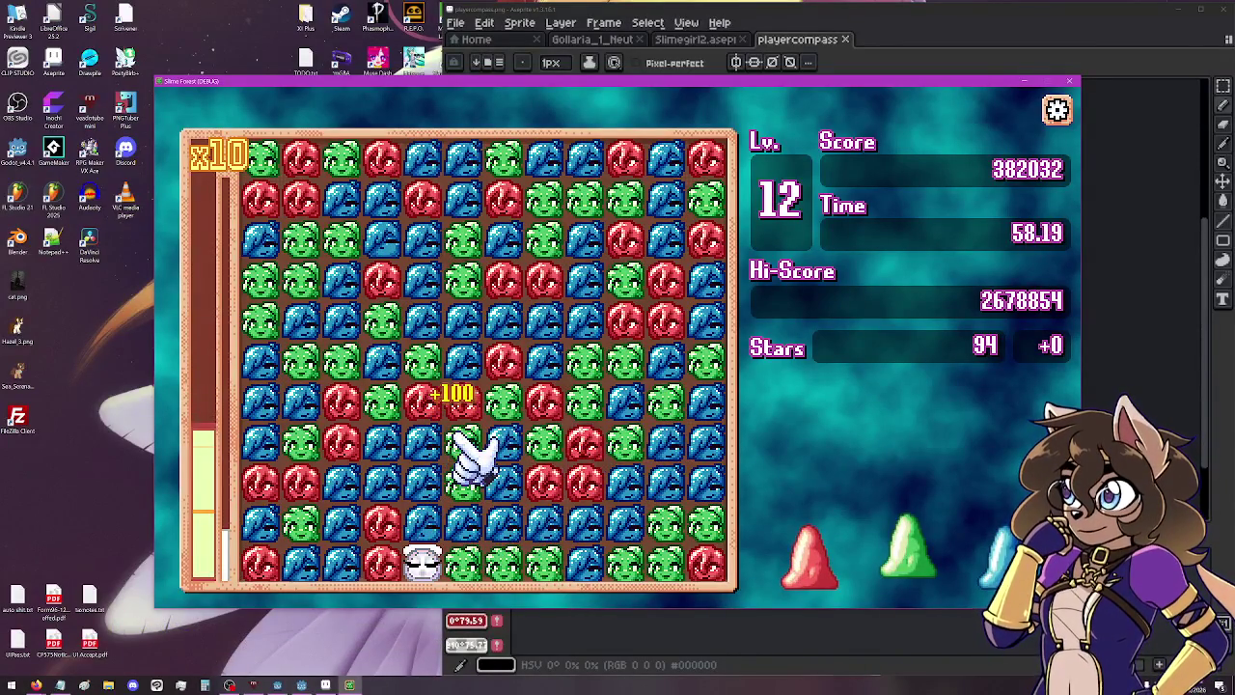
left_click(593, 348)
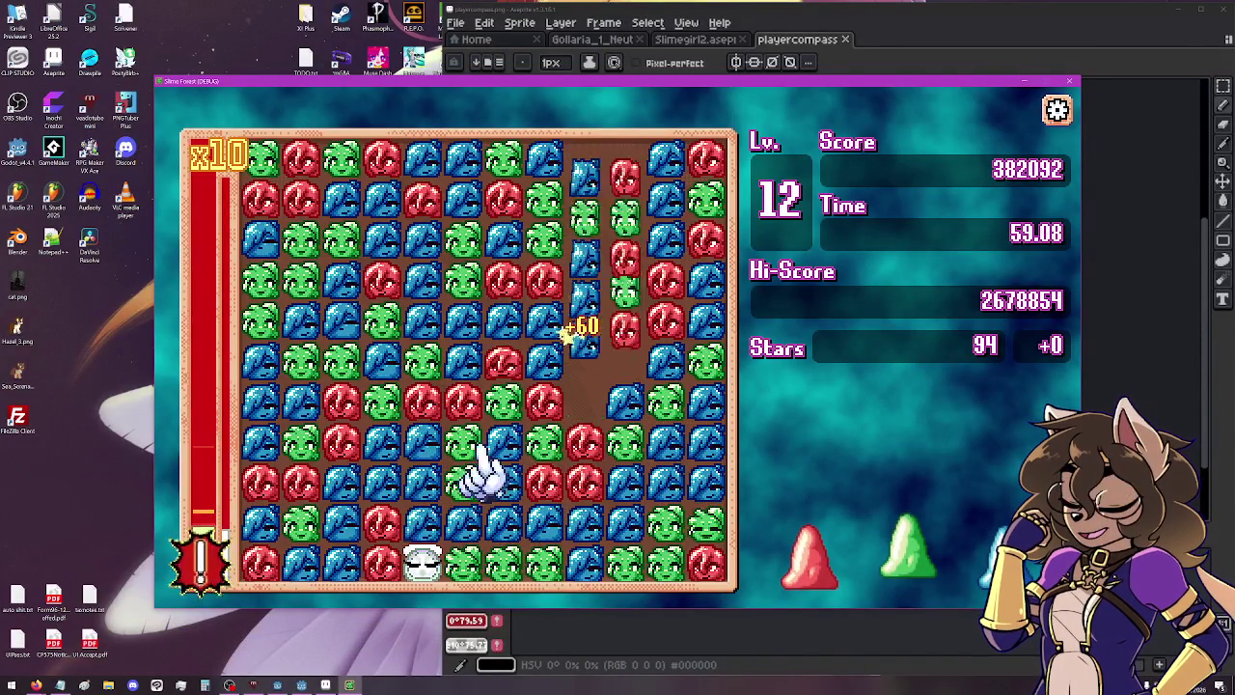
Set off a 29-chain at the bottom and pop final groups until level 13 ends in Game Over.
left_click(425, 567)
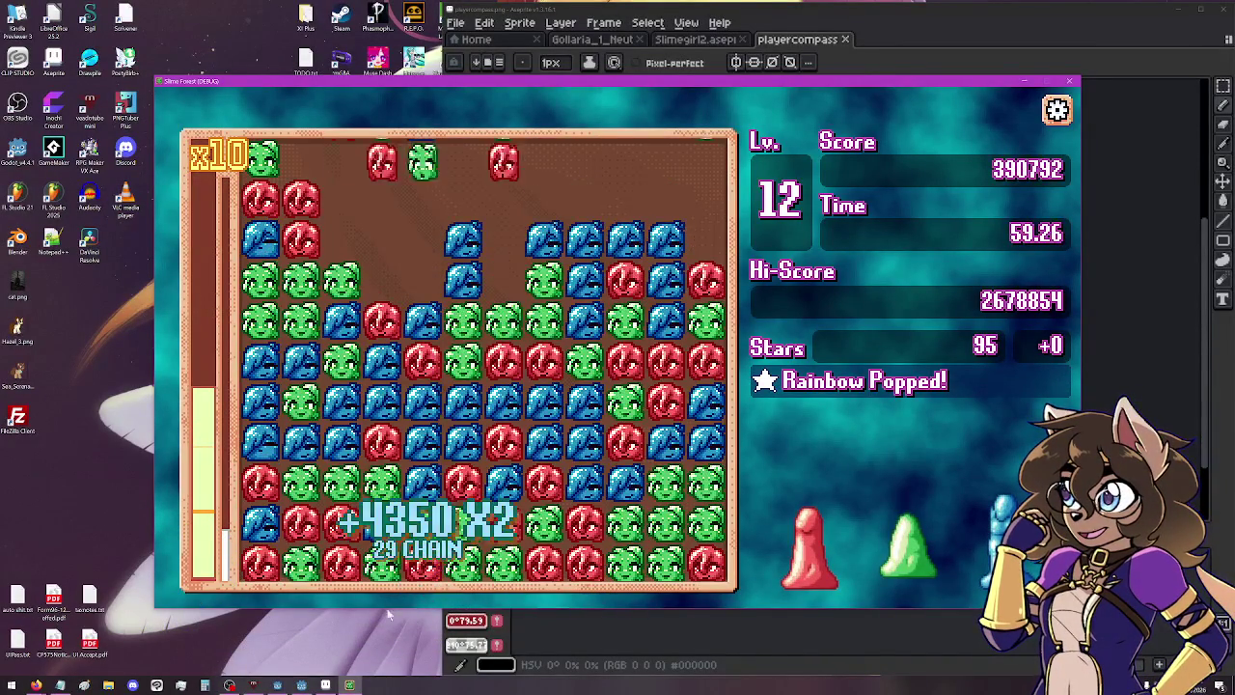
left_click(469, 353)
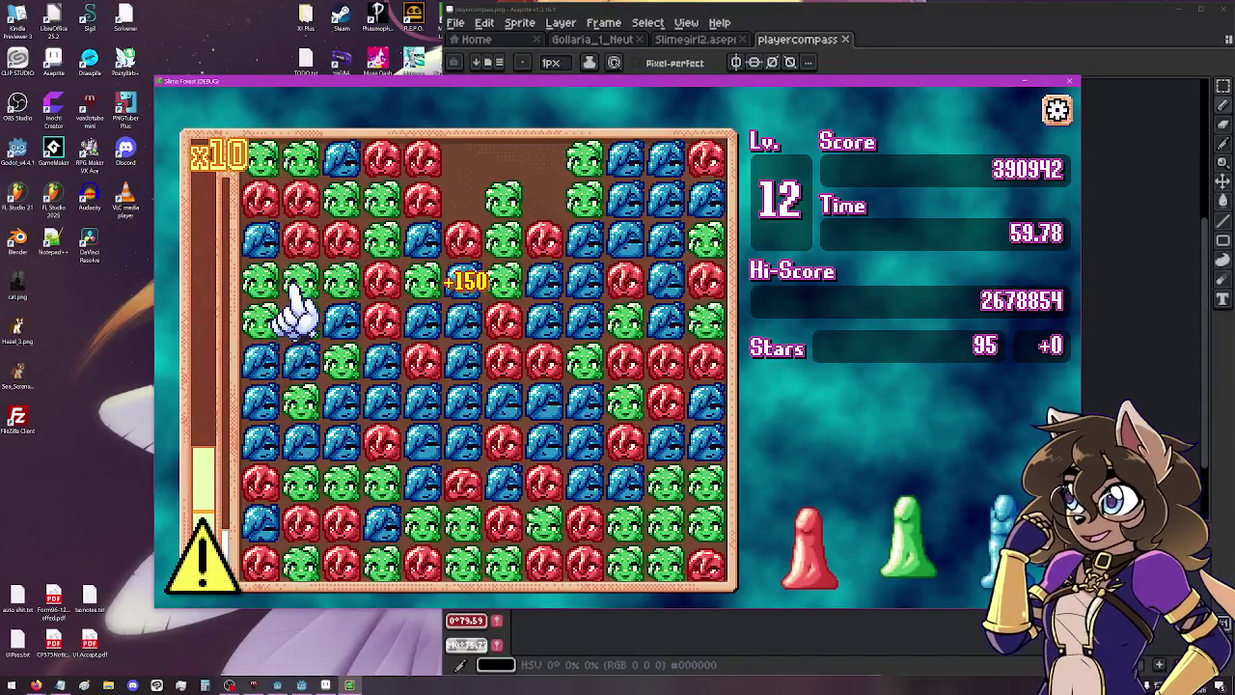
left_click(284, 308)
left_click(627, 567)
left_click(428, 566)
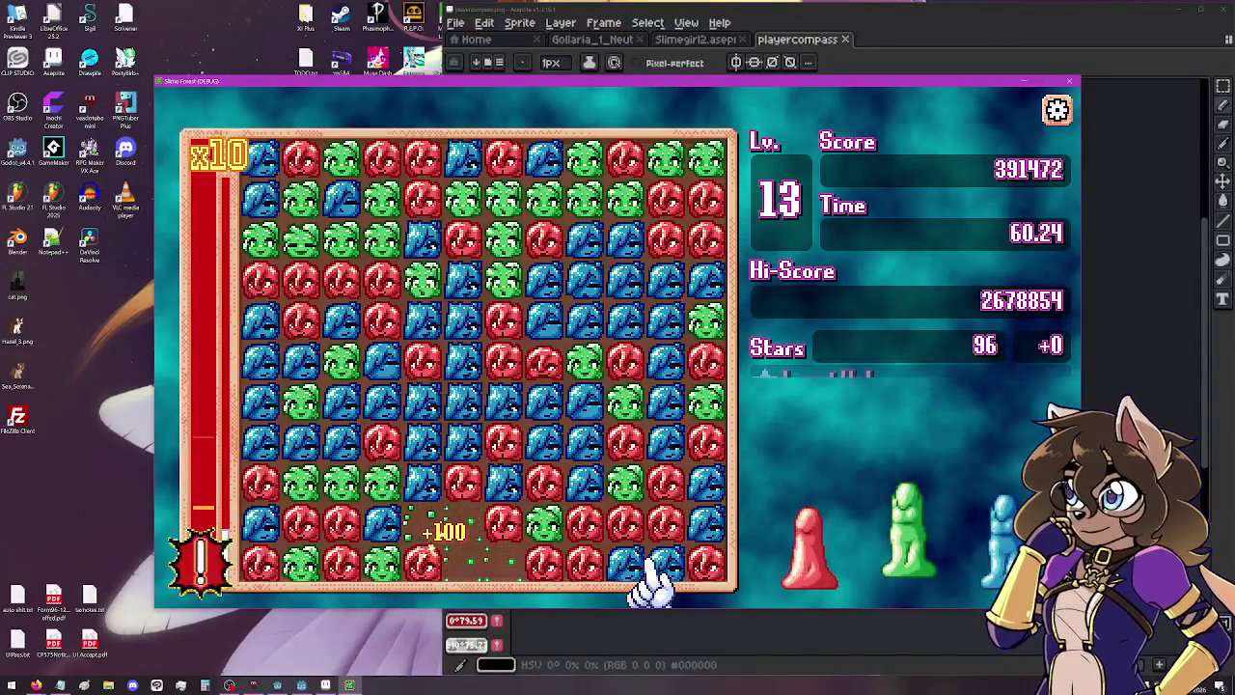
left_click(574, 573)
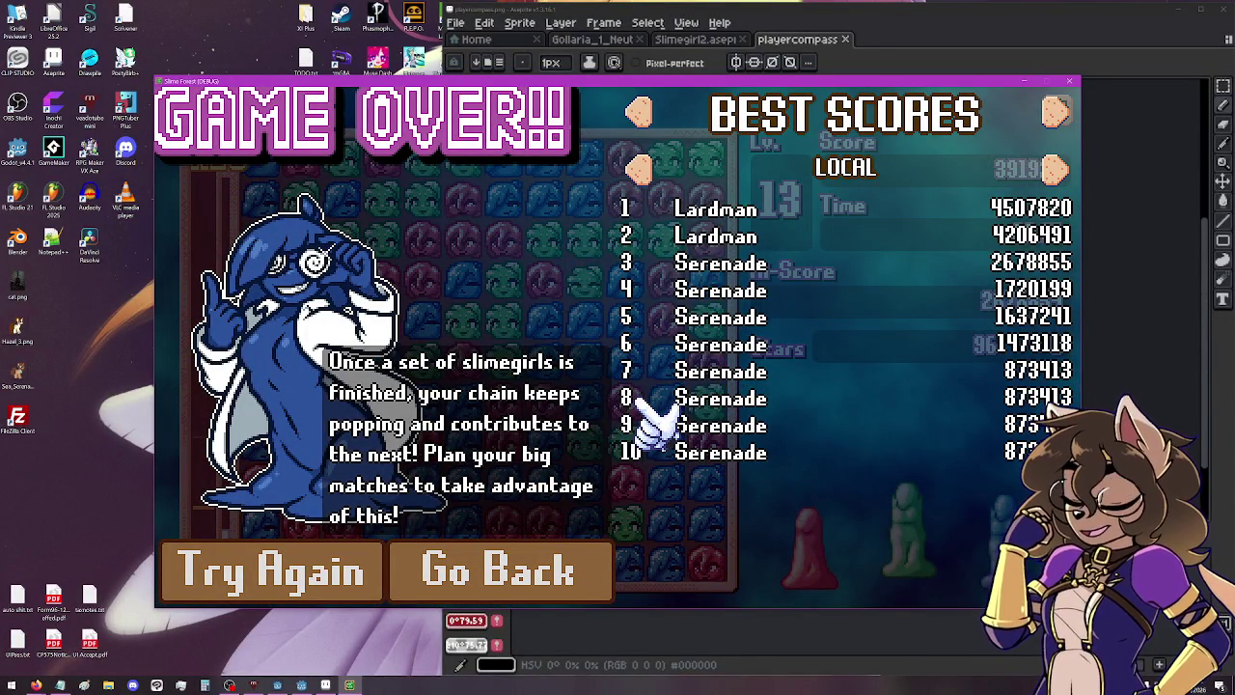
Cycle the Game Over leaderboard from Best Scores to the Most Times board's Your Global view.
left_click(1059, 172)
left_click(1058, 114)
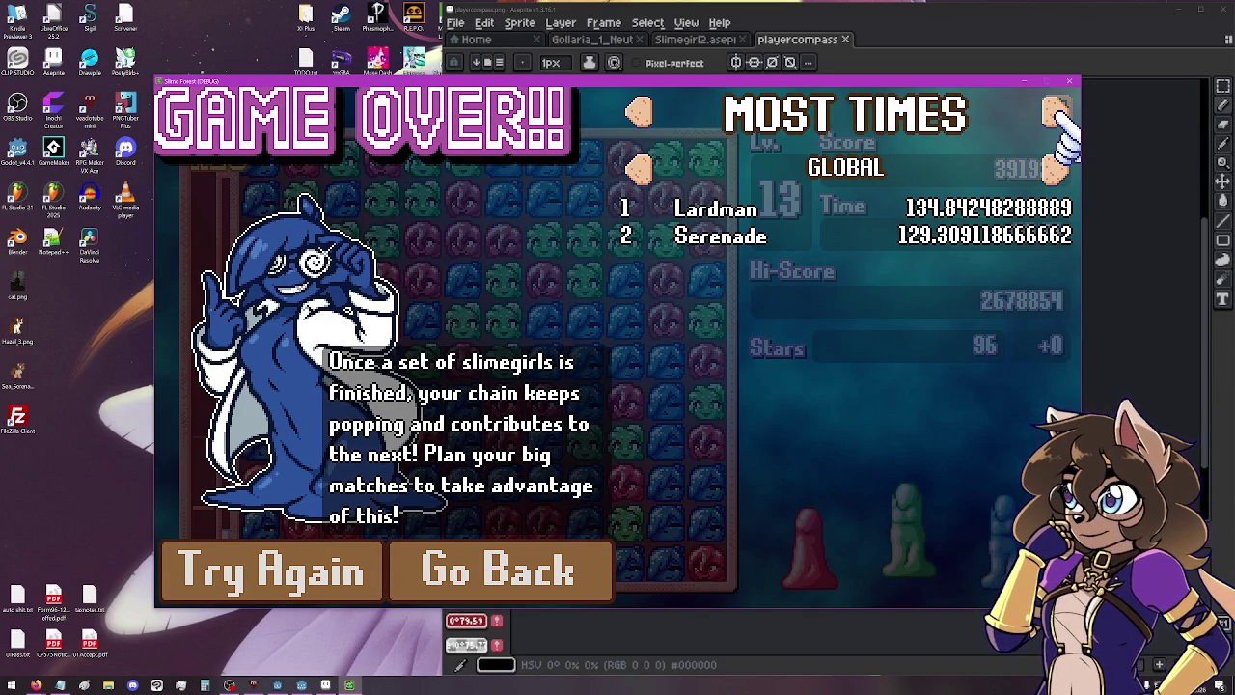
left_click(1062, 174)
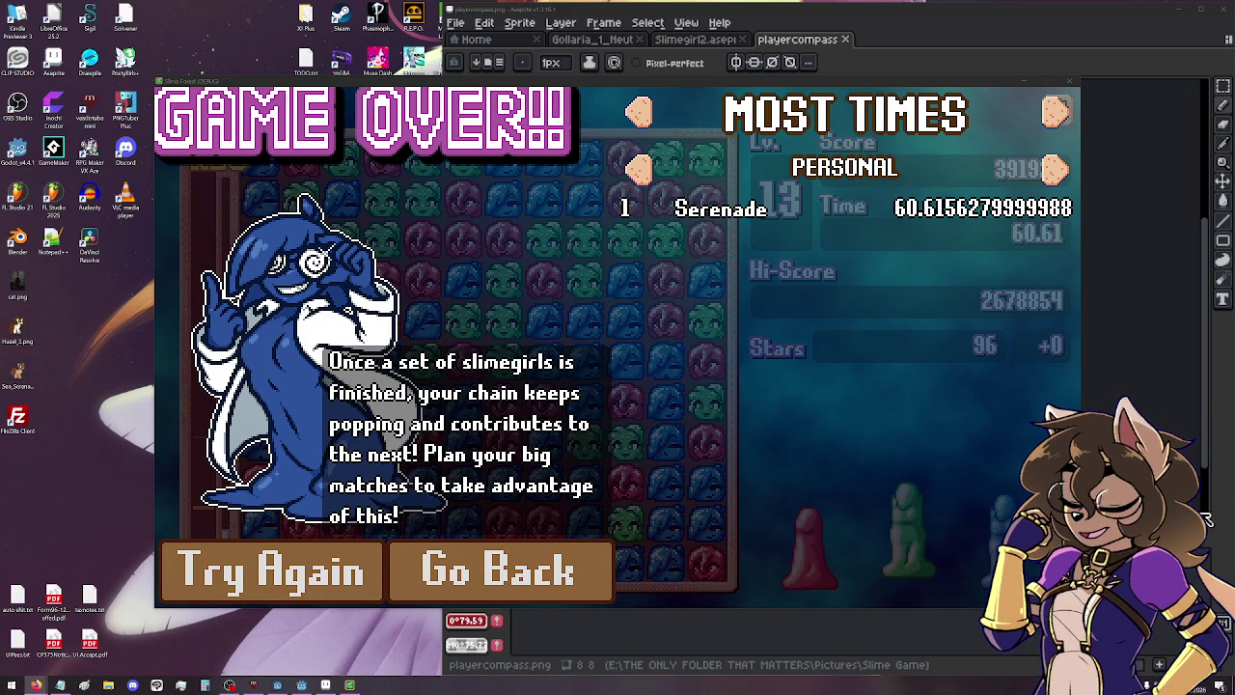
Leave Game Over, close the Slime Forest window, and bring the Godot editor back to the front.
left_click(548, 569)
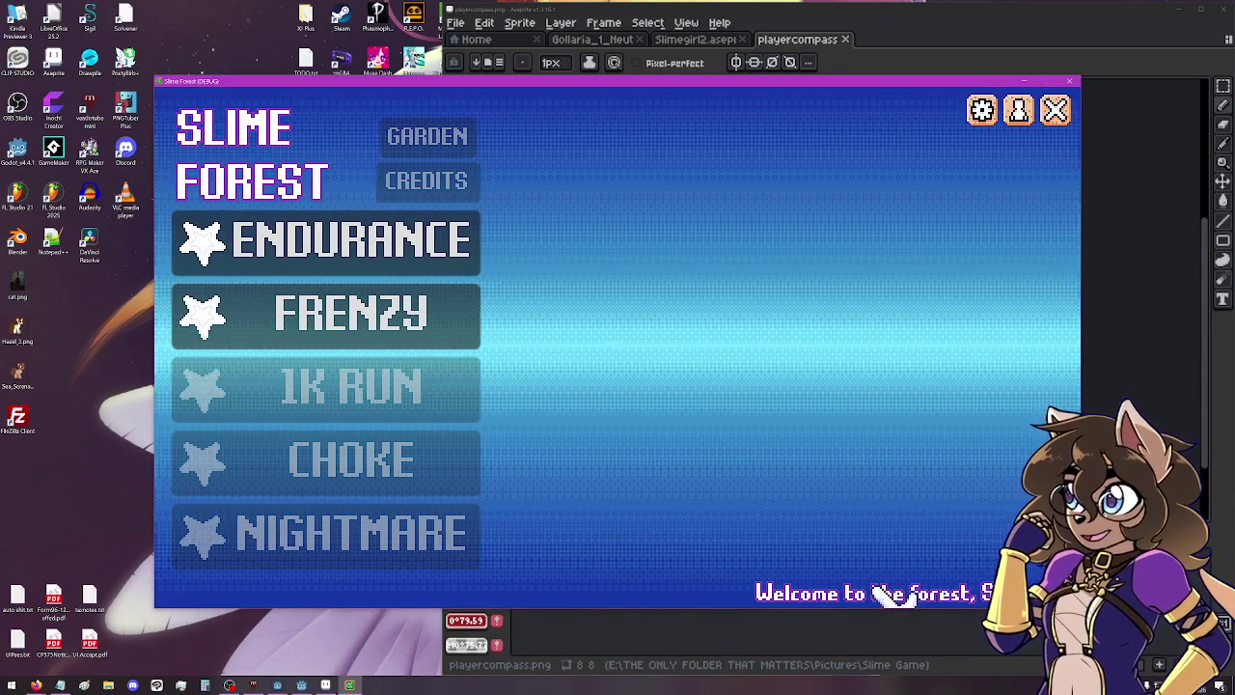
left_click(1055, 110)
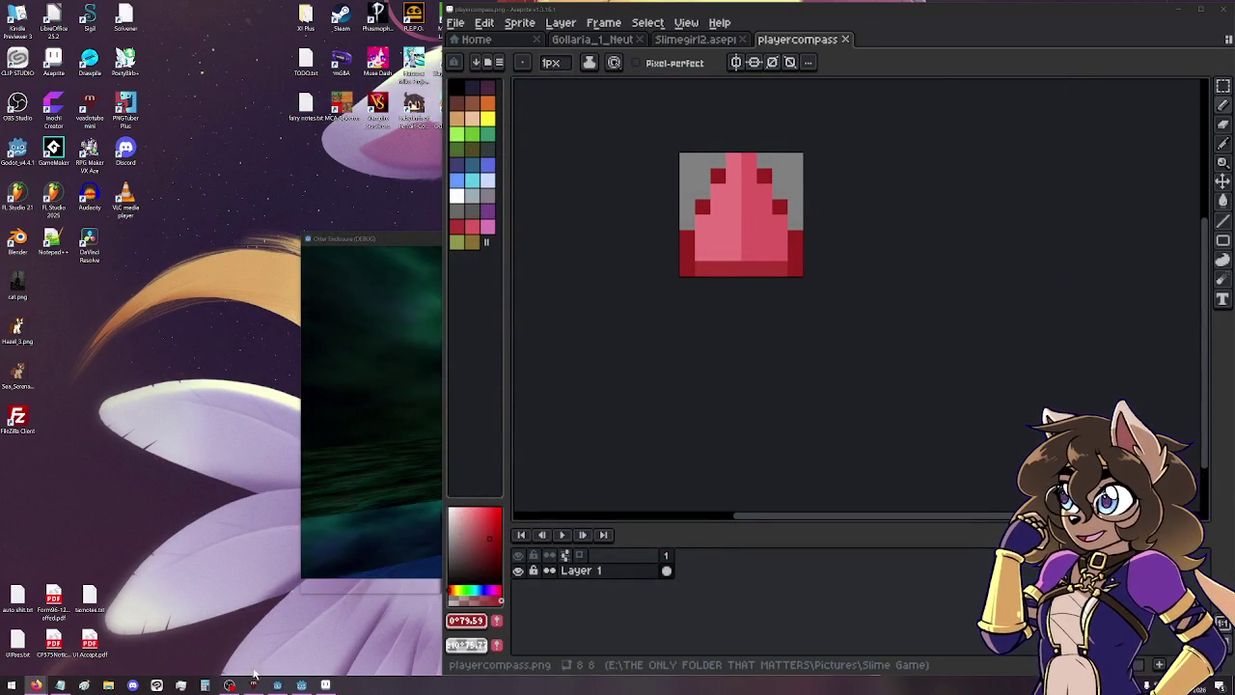
left_click(278, 685)
left_click(301, 685)
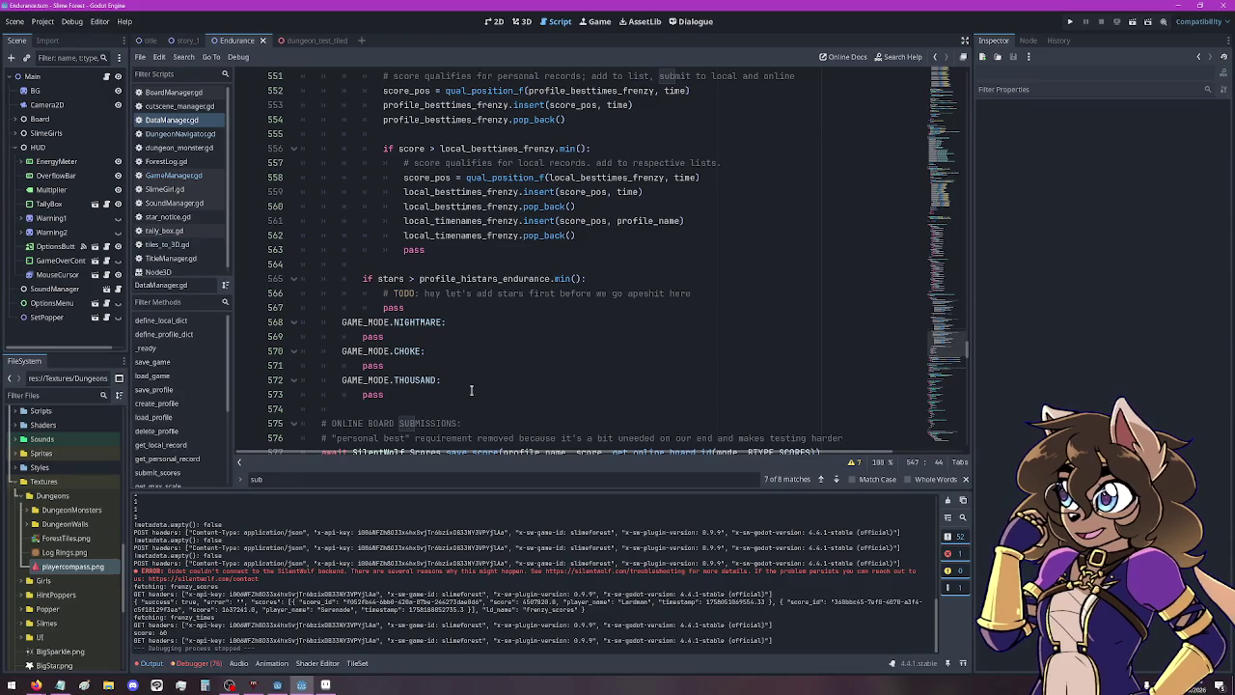
Review the Output errors and score-saving code, then switch to story_1's cutscene_manager.gd script.
mouse_move(289, 563)
left_mouse_down()
mouse_move(579, 571)
mouse_move(637, 586)
left_mouse_up()
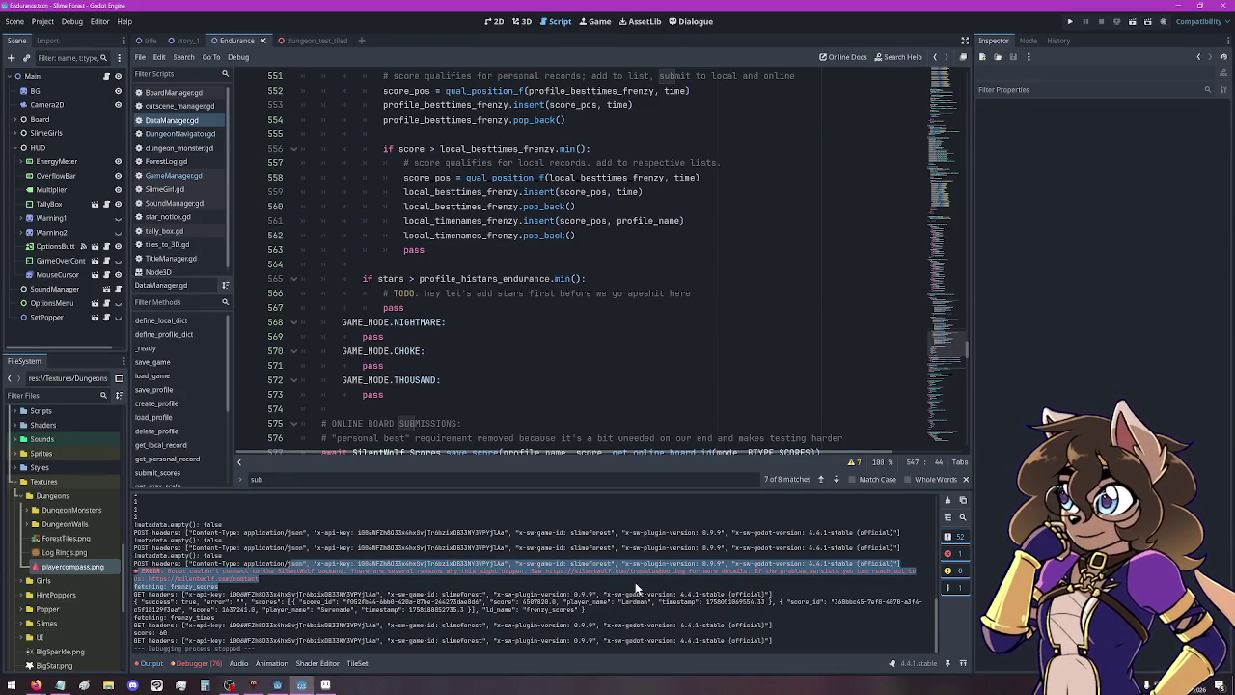
left_click(637, 585)
scroll(444, 199, "up", 6)
scroll(429, 225, "down", 8)
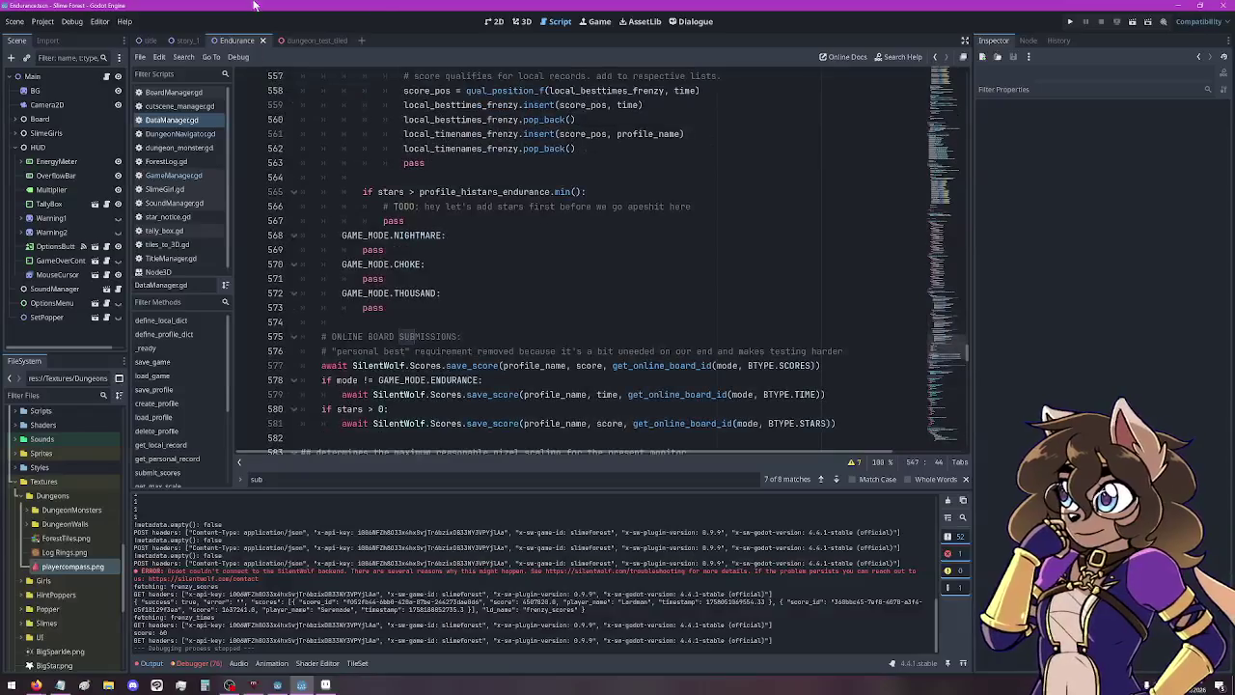
left_click(187, 41)
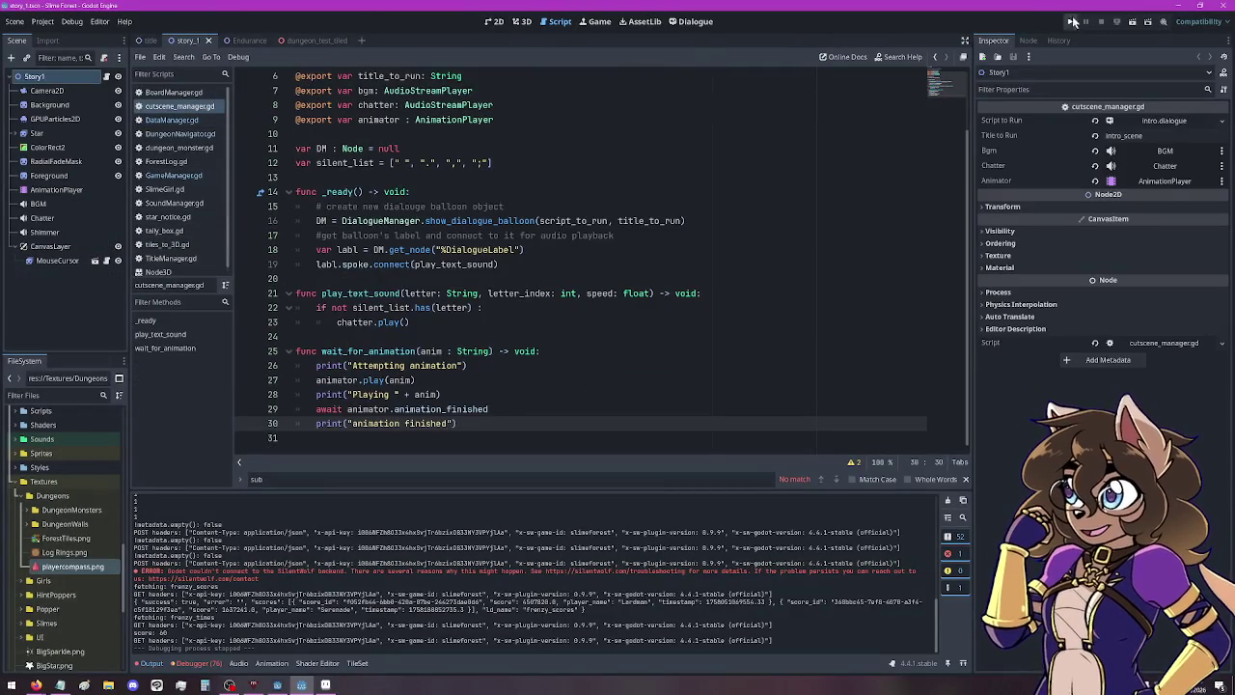
Run the story_1 cutscene scene and advance to its '???' speaker's opening dialogue.
left_click(1133, 23)
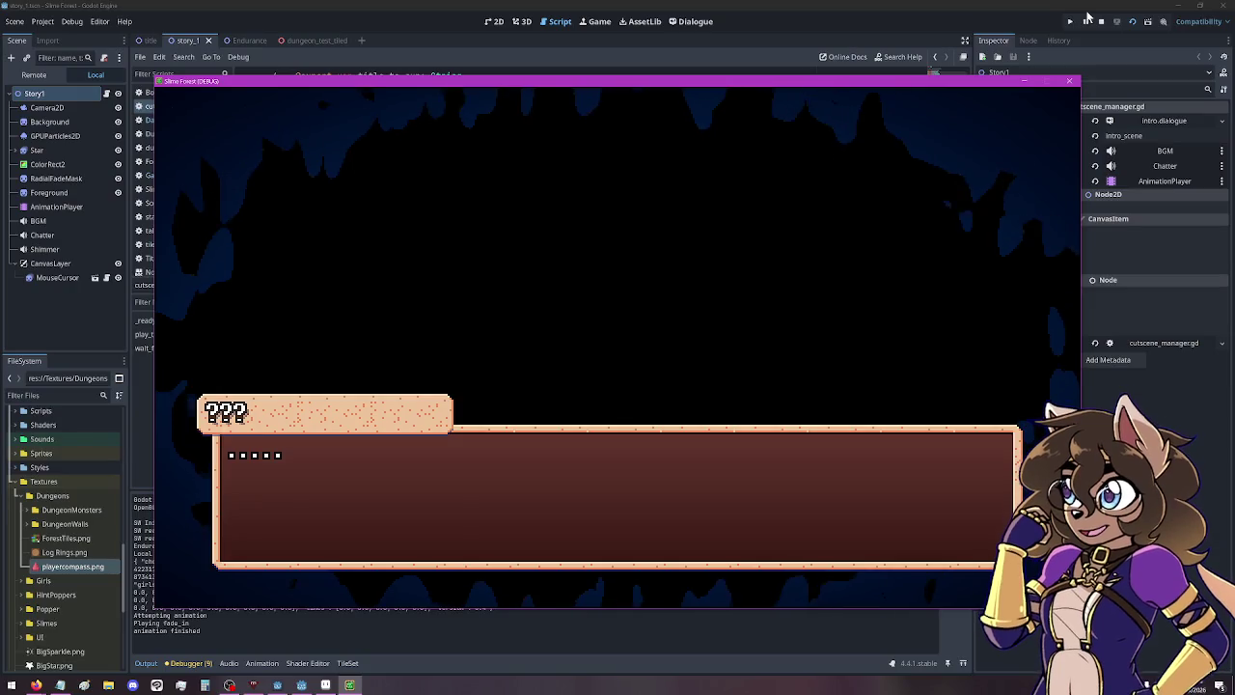
left_click(639, 359)
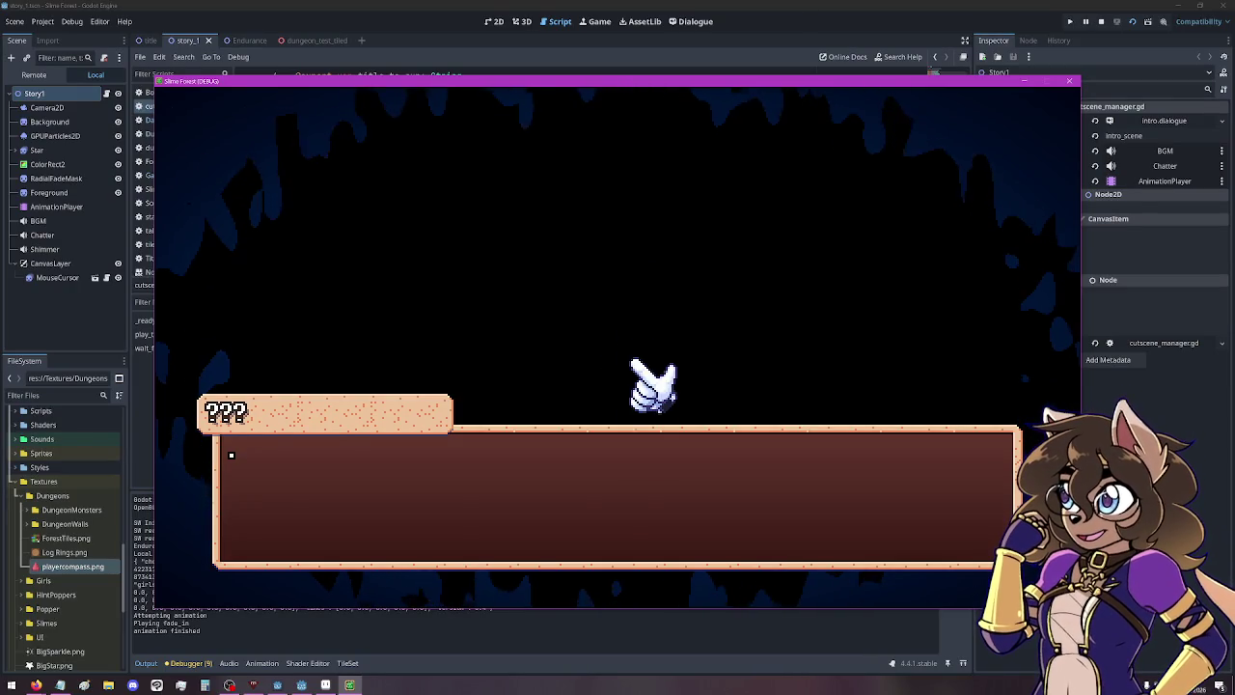
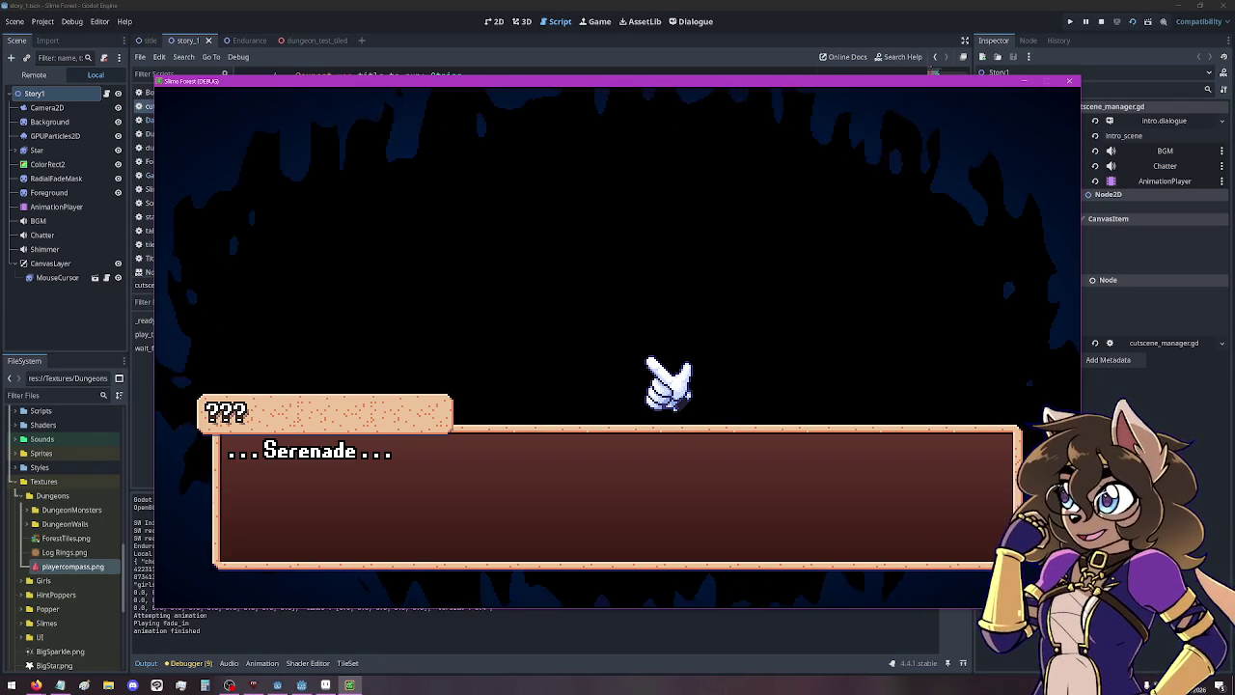
Click past the "can you hear me?", "sense your presence" and "Hold on." lines until the star appears.
left_click(591, 357)
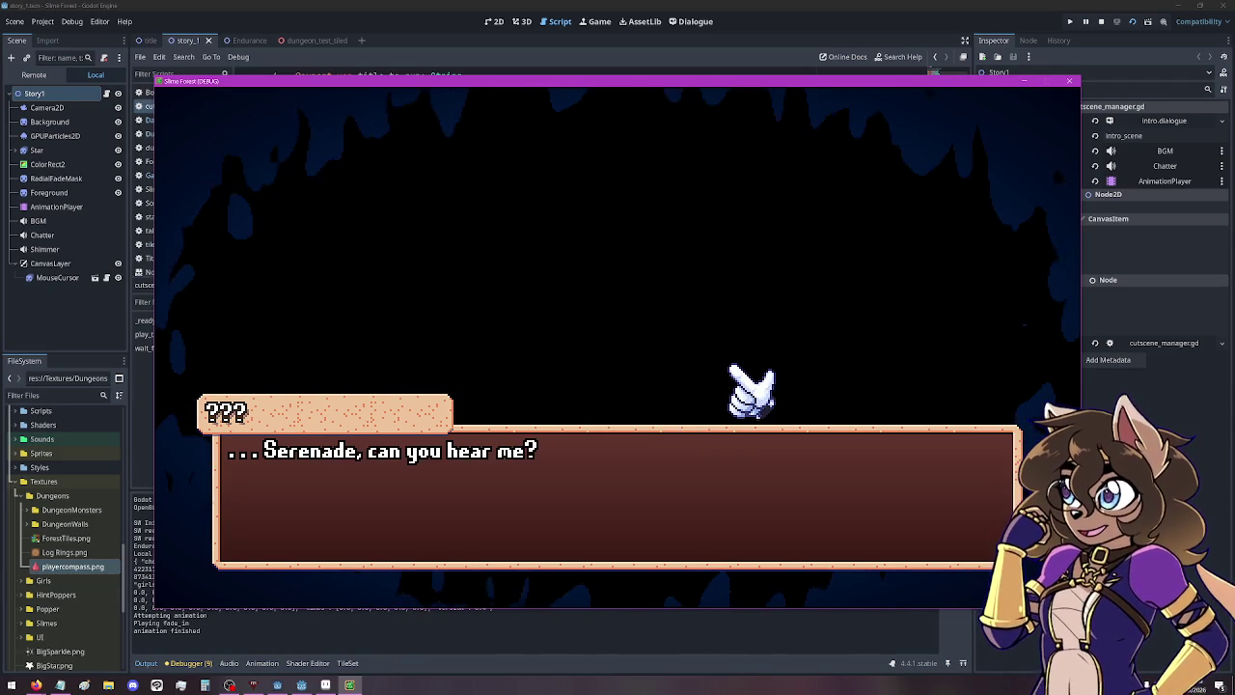
left_click(810, 347)
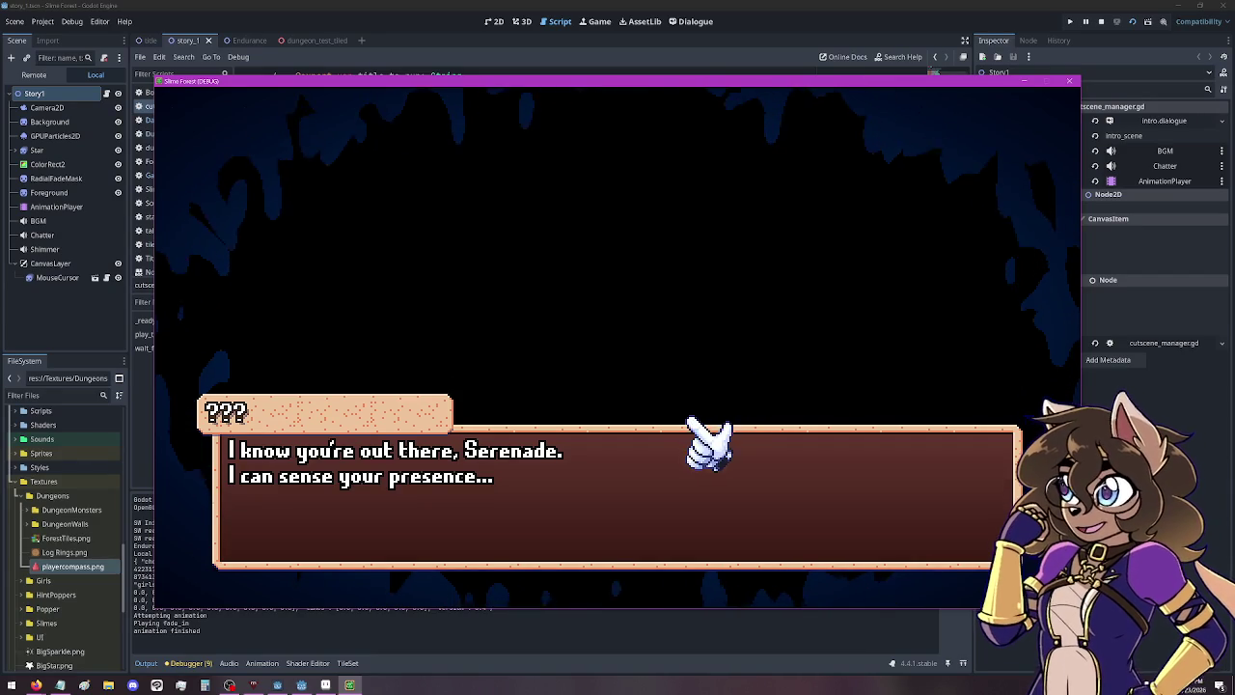
left_click(715, 368)
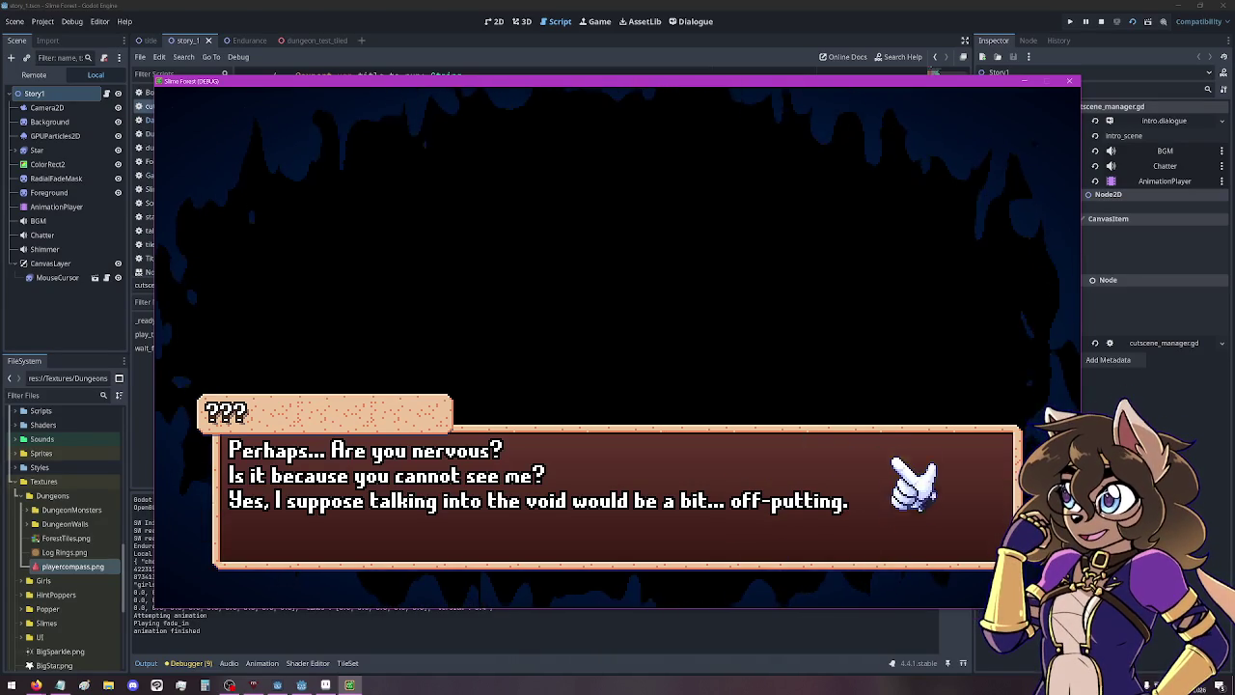
left_click(902, 164)
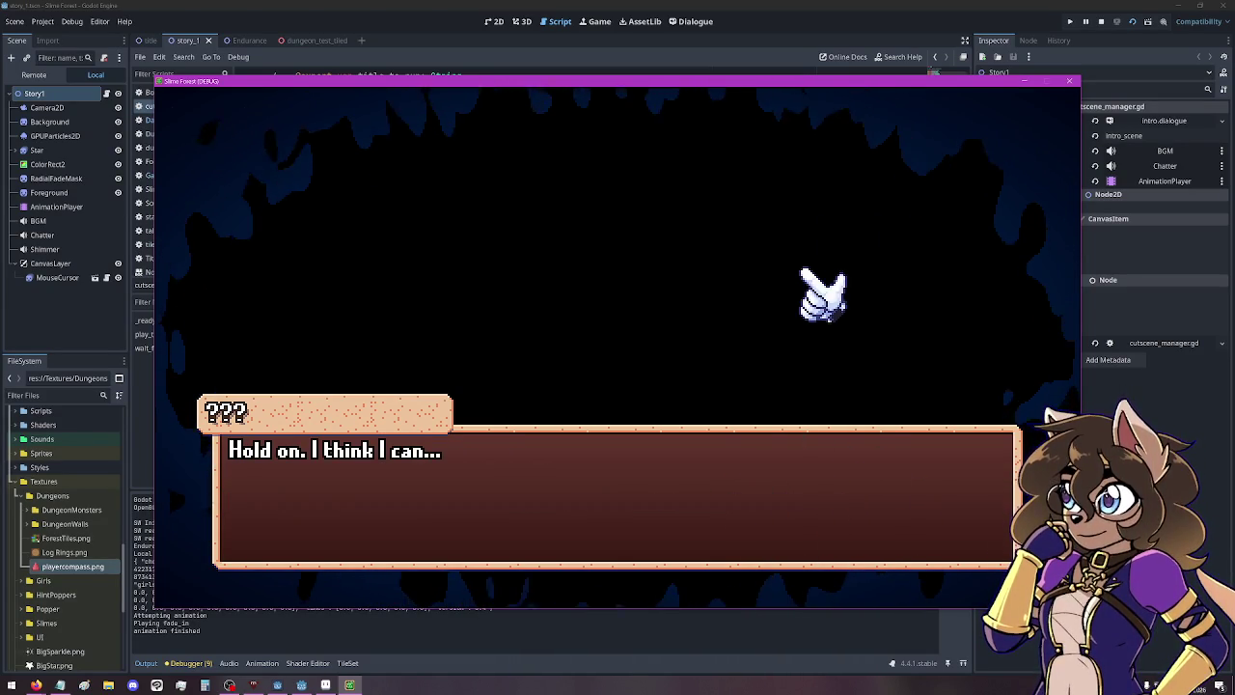
left_click(912, 294)
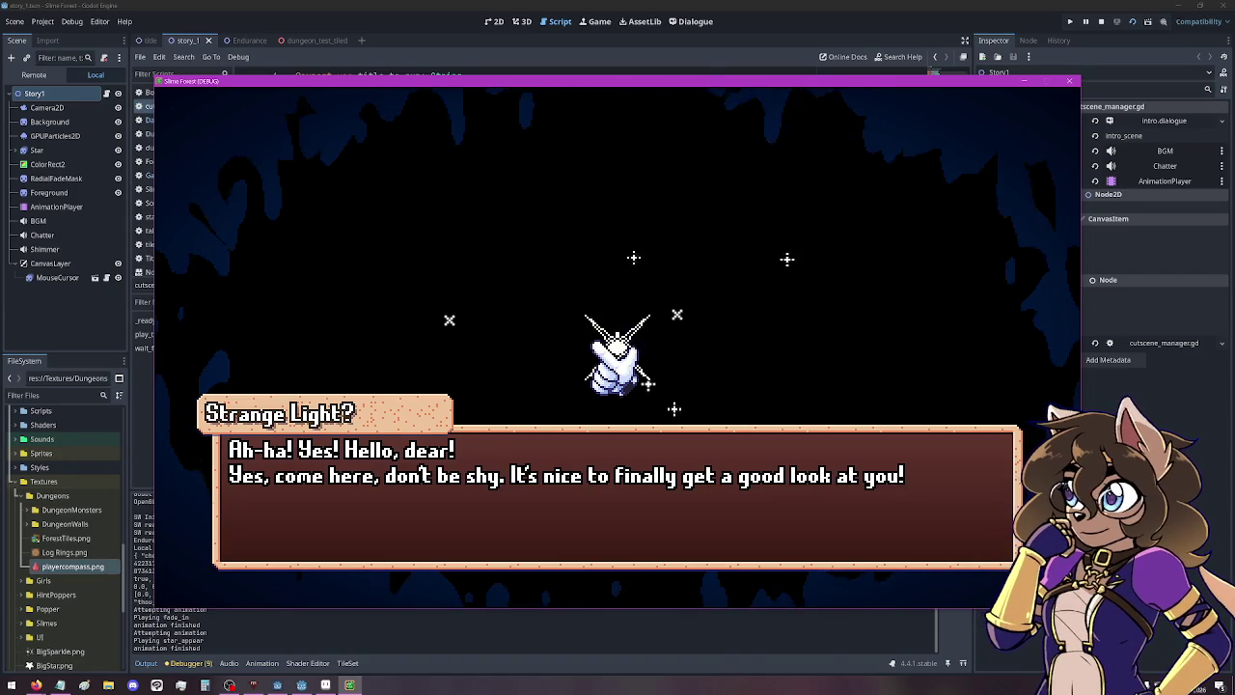
Advance through the Strange Light's speech to Goolaria's introduction, then return to cutscene_manager.gd.
left_click(854, 338)
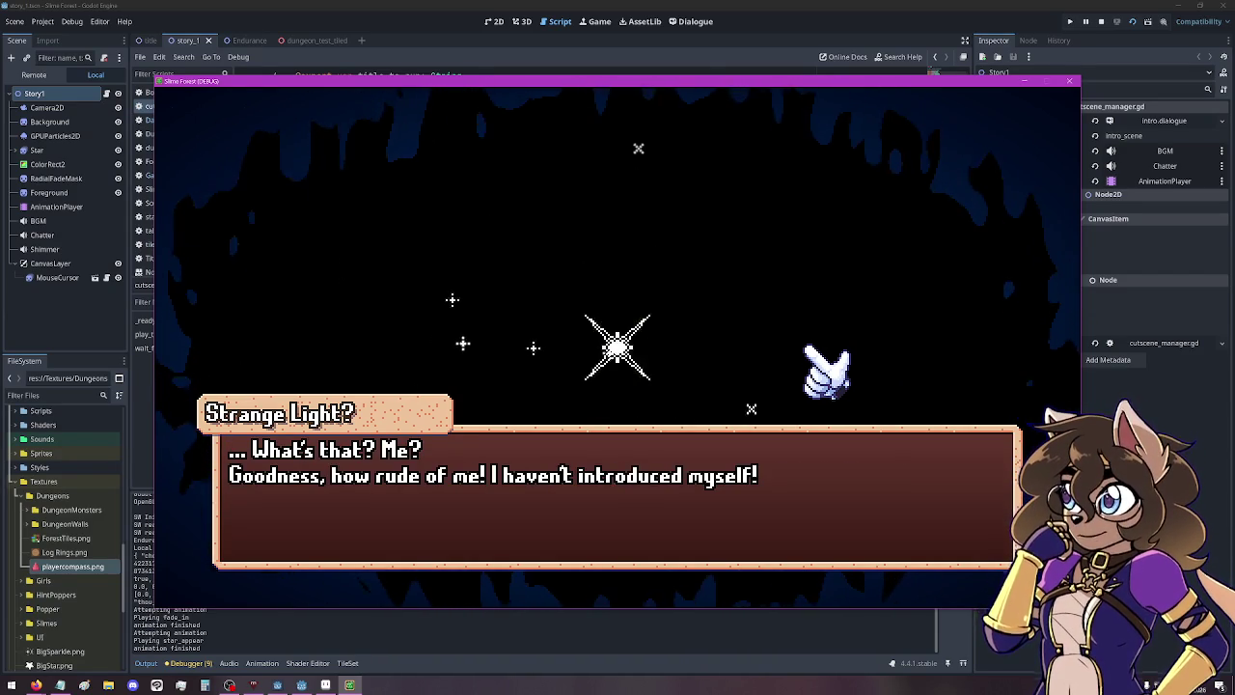
left_click(806, 353)
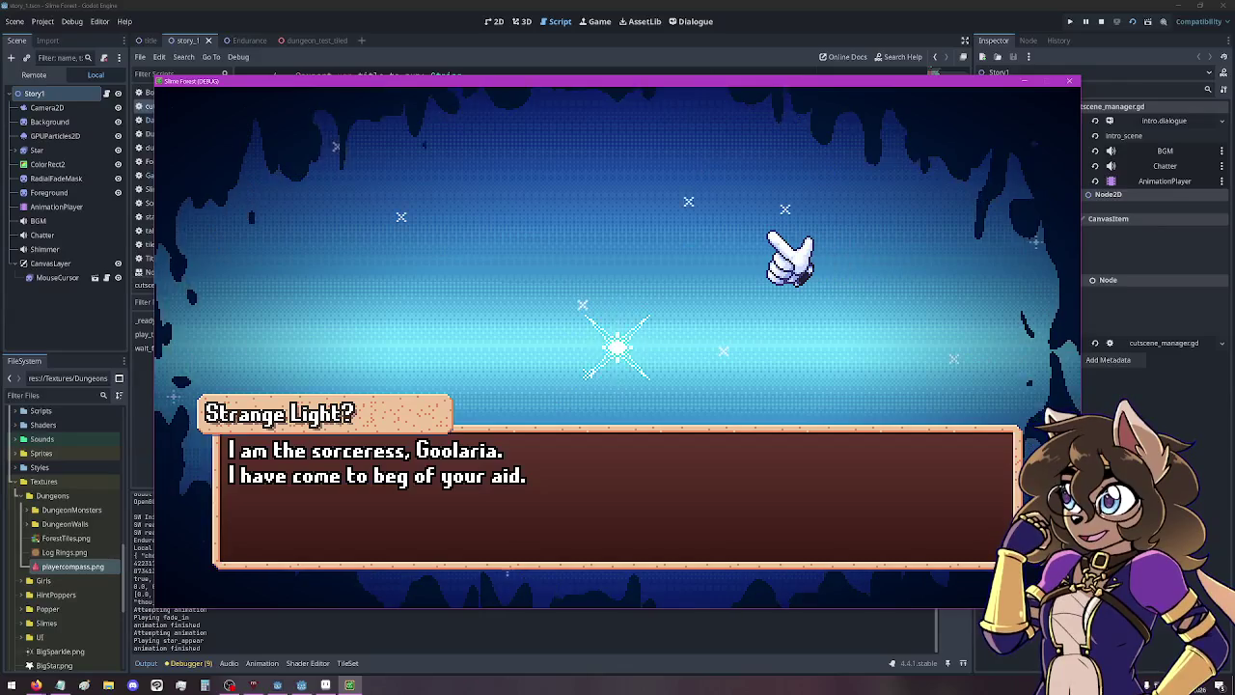
left_click(579, 262)
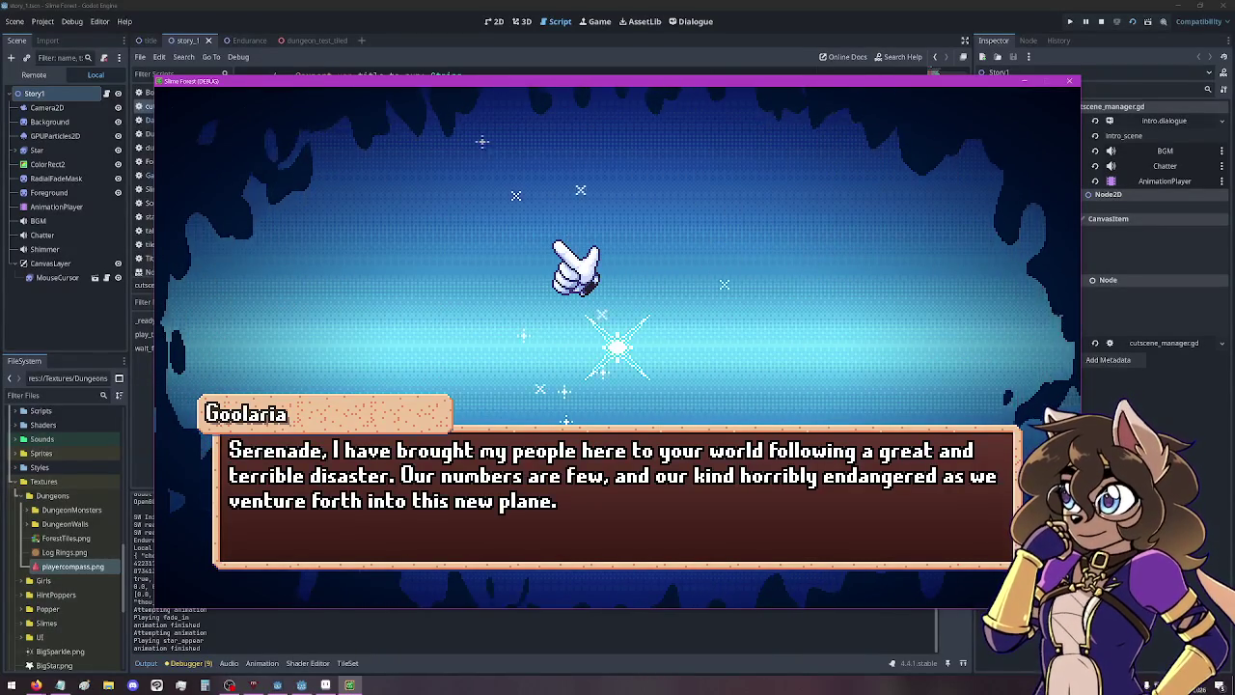
left_click(310, 16)
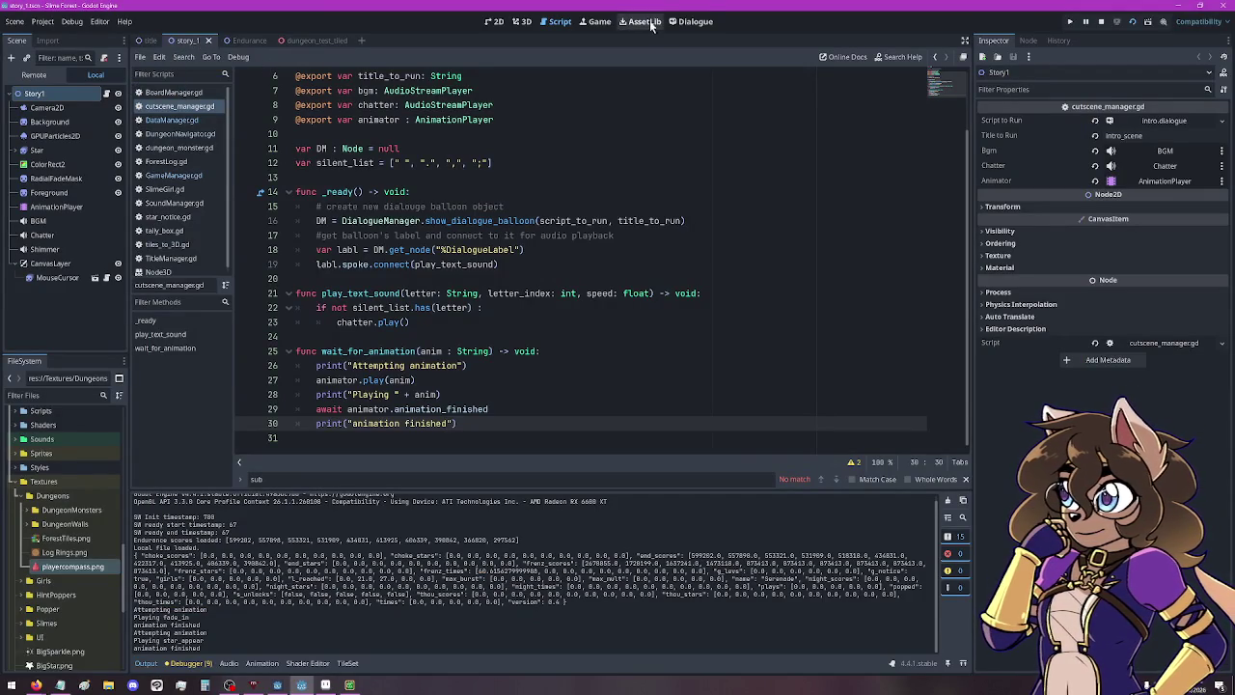
Scroll through and highlight the opening lines of intro.dialogue, then bring the running game back.
left_click(694, 21)
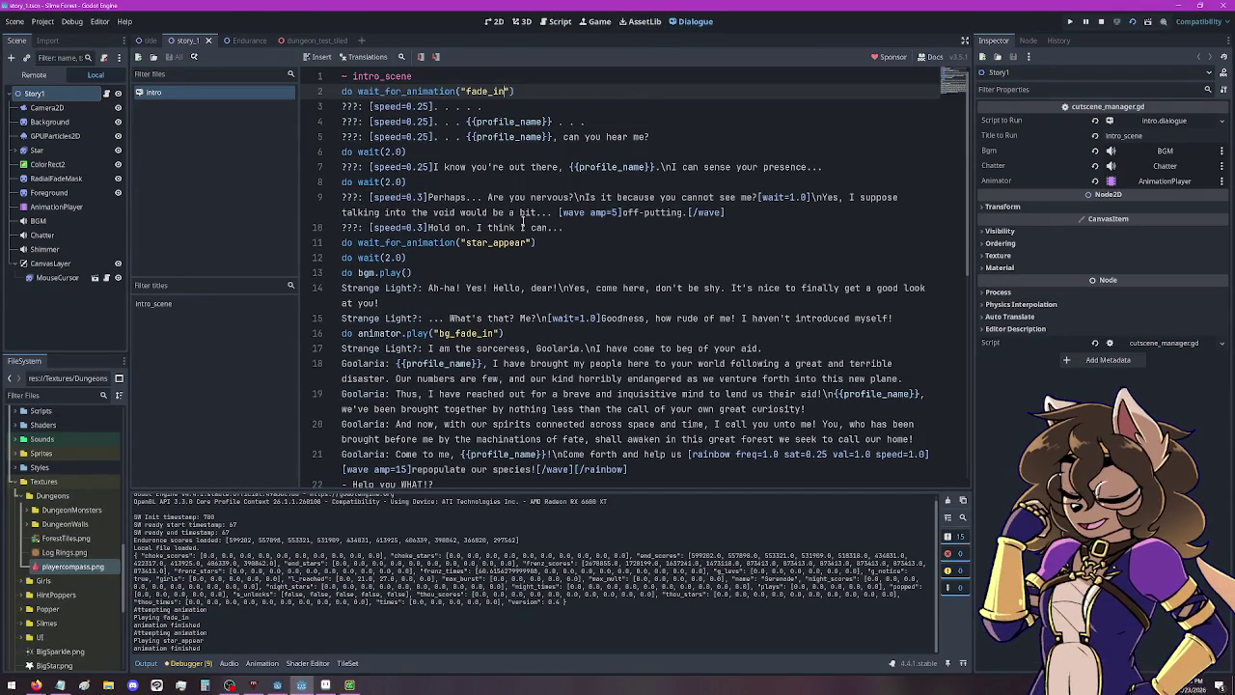
scroll(415, 182, "down", 5)
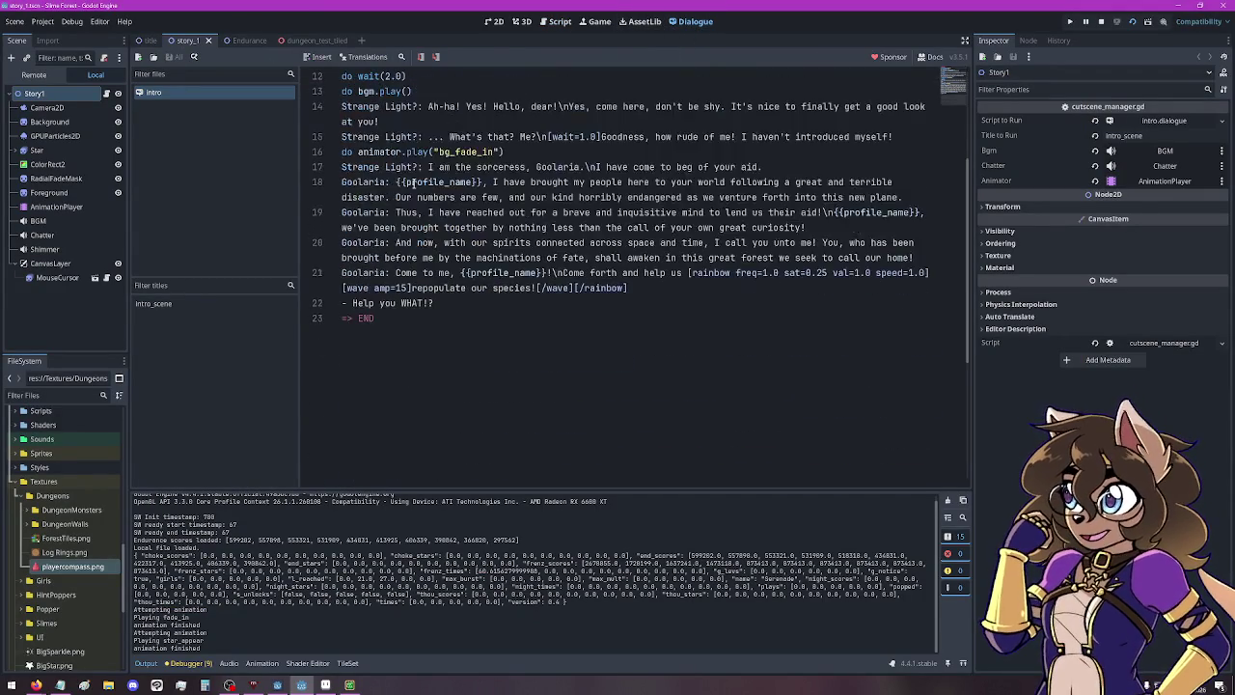
scroll(413, 181, "up", 5)
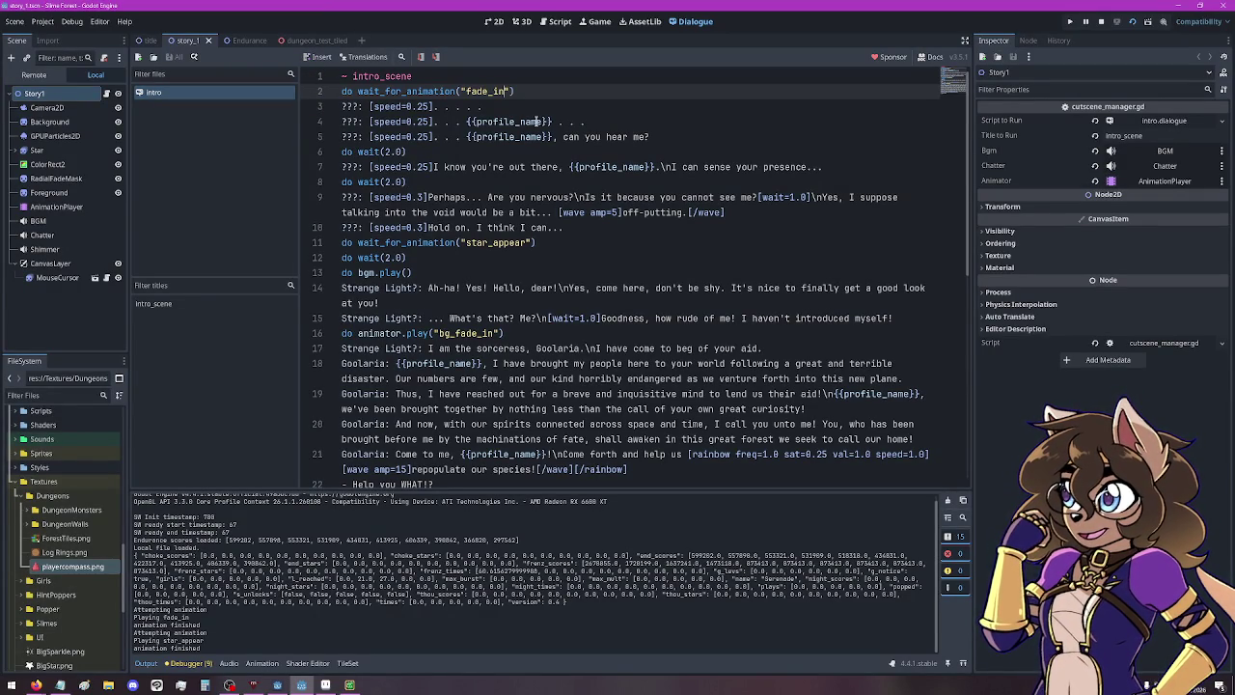
mouse_move(342, 83)
left_mouse_down()
mouse_move(511, 106)
mouse_move(657, 159)
mouse_move(679, 227)
left_mouse_up()
scroll(679, 290, "down", 2)
mouse_move(444, 394)
left_mouse_down()
mouse_move(483, 257)
mouse_move(428, 137)
left_mouse_up()
left_click(568, 170)
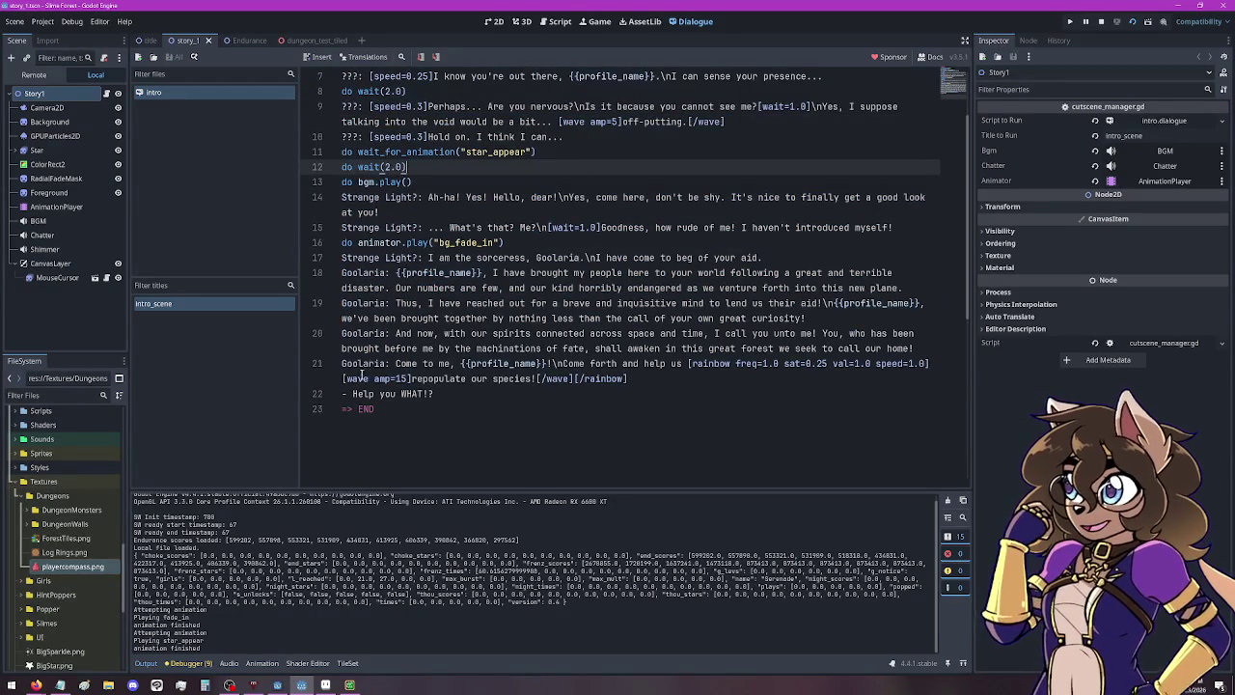
scroll(480, 335, "up", 2)
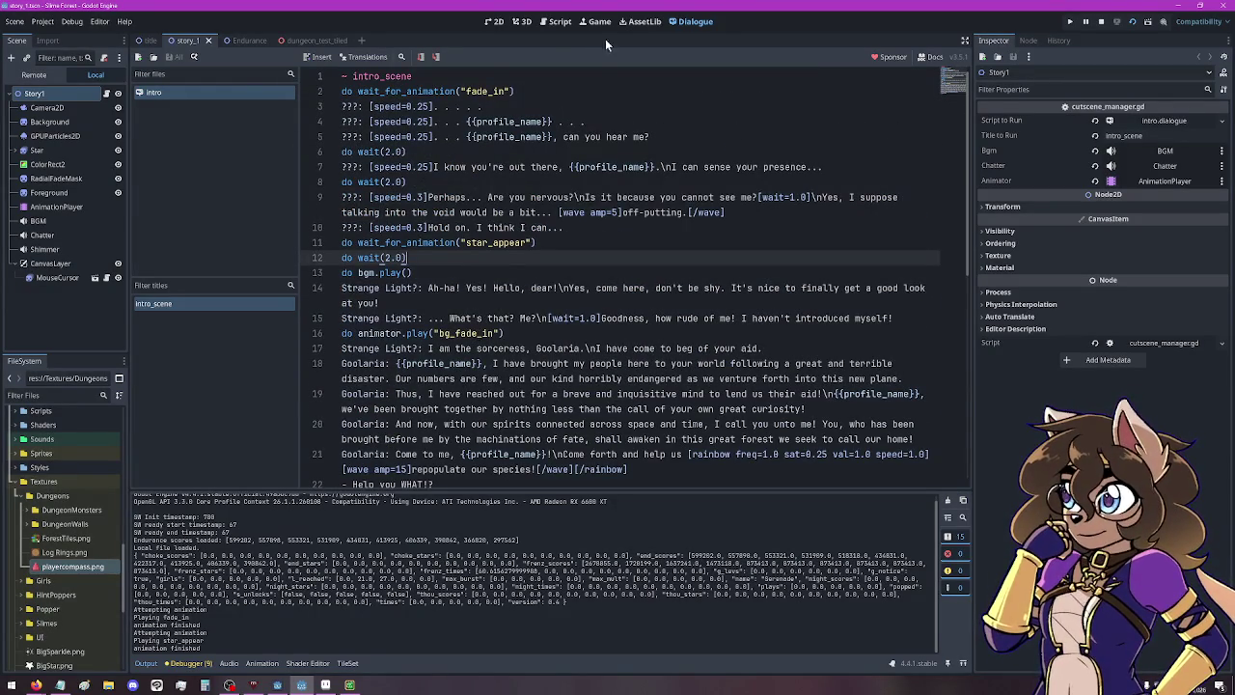
left_click(353, 686)
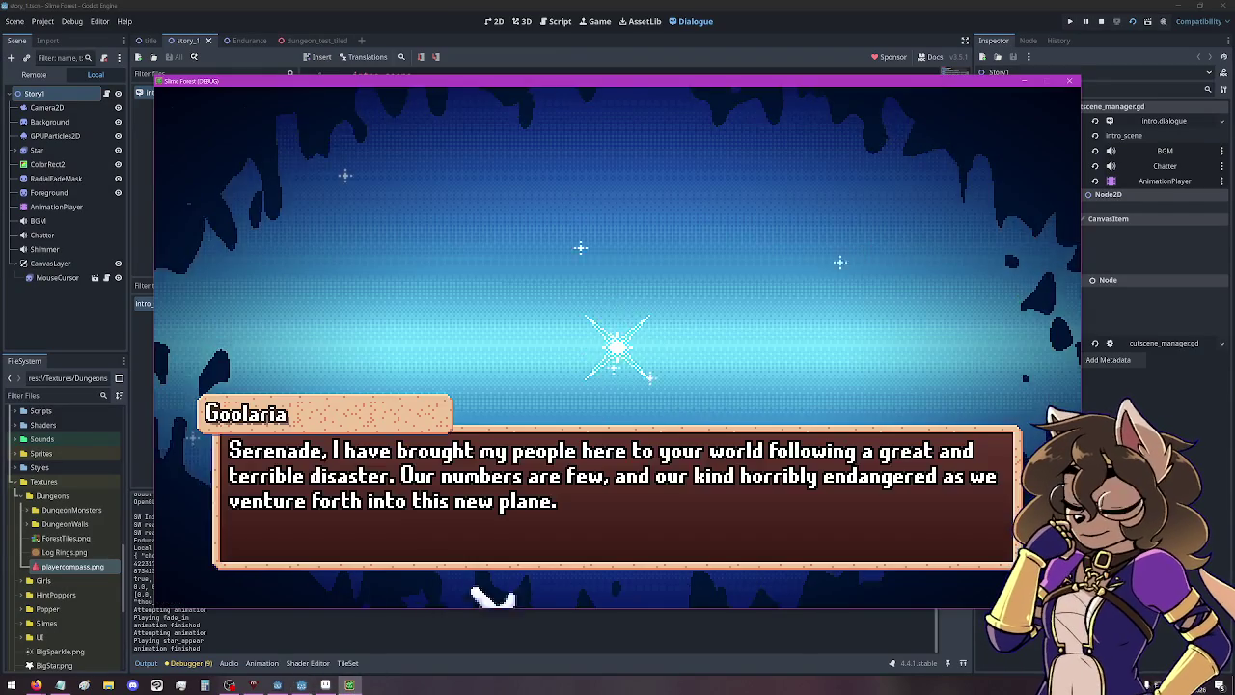
Advance Goolaria's speech through "Thus, I have reached out" to "Come to me, Serenade!".
left_click(770, 303)
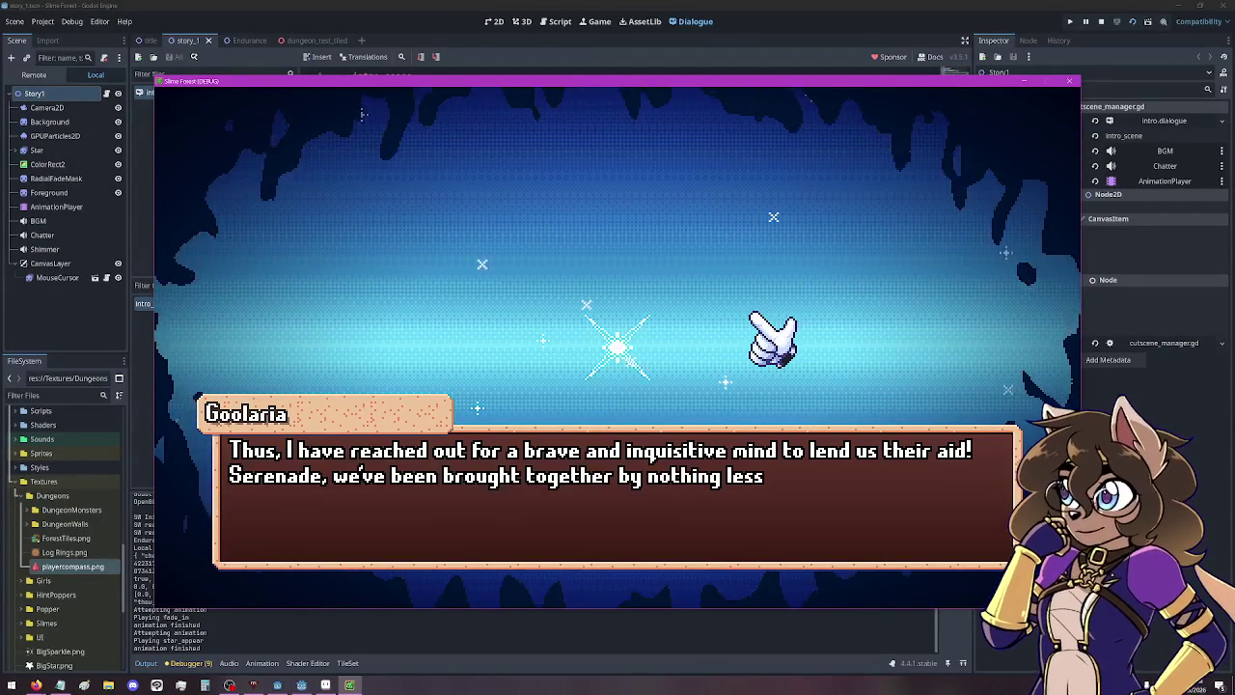
left_click(768, 341)
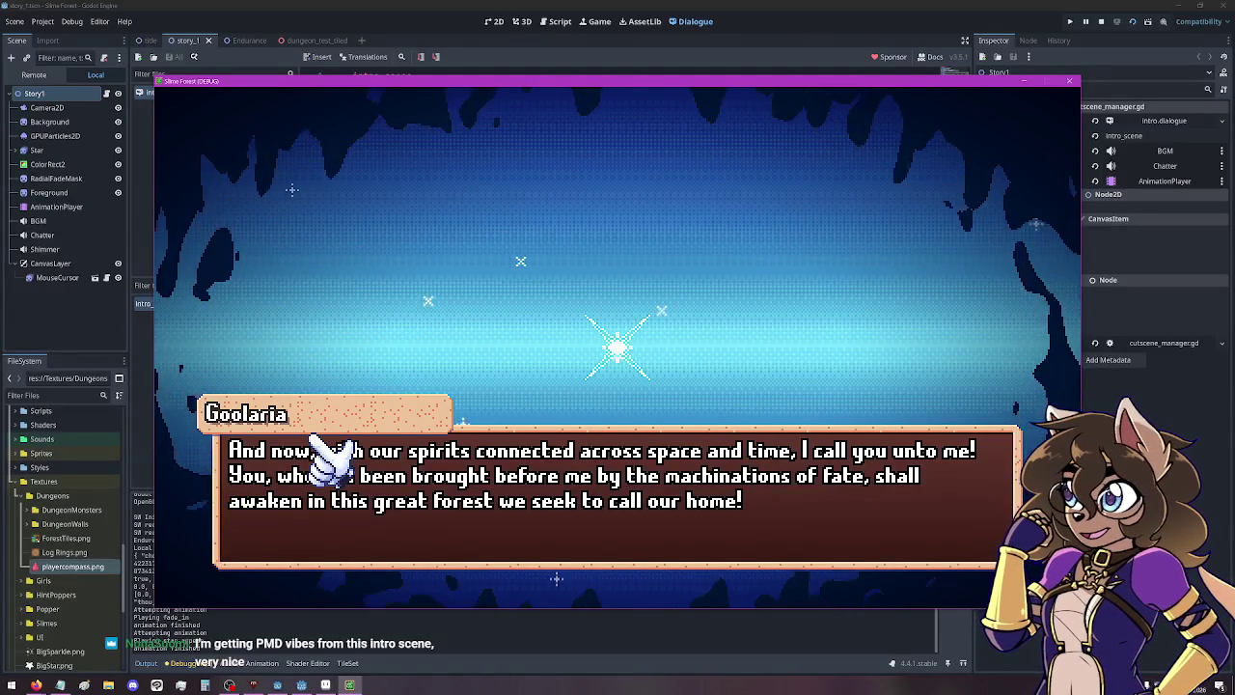
left_click(601, 189)
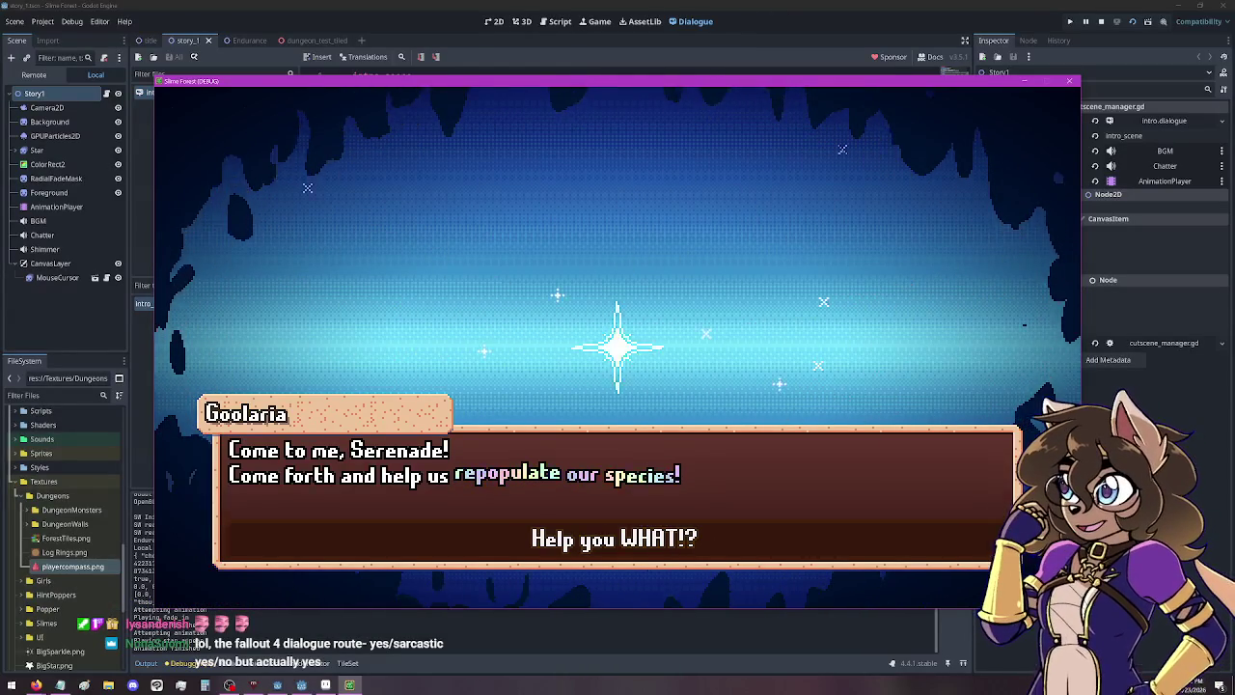
Choose the "Help you WHAT?" reply, then switch to Aseprite showing playercompass.png.
left_click(687, 541)
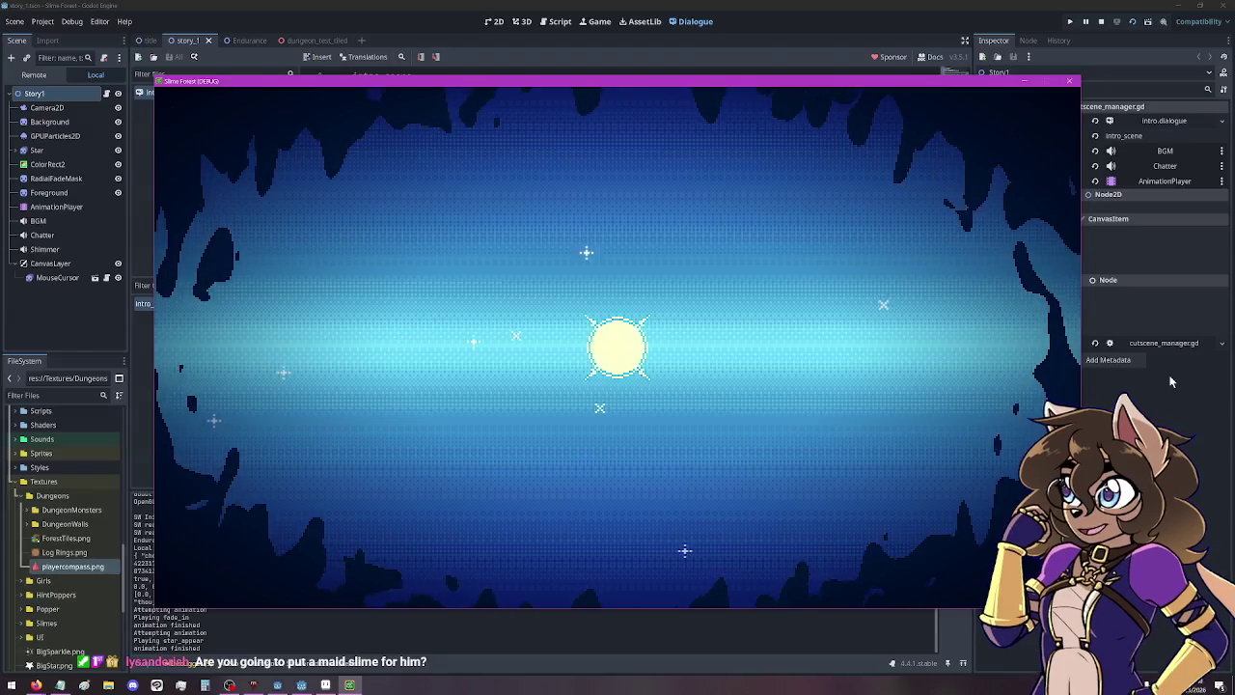
left_click(325, 685)
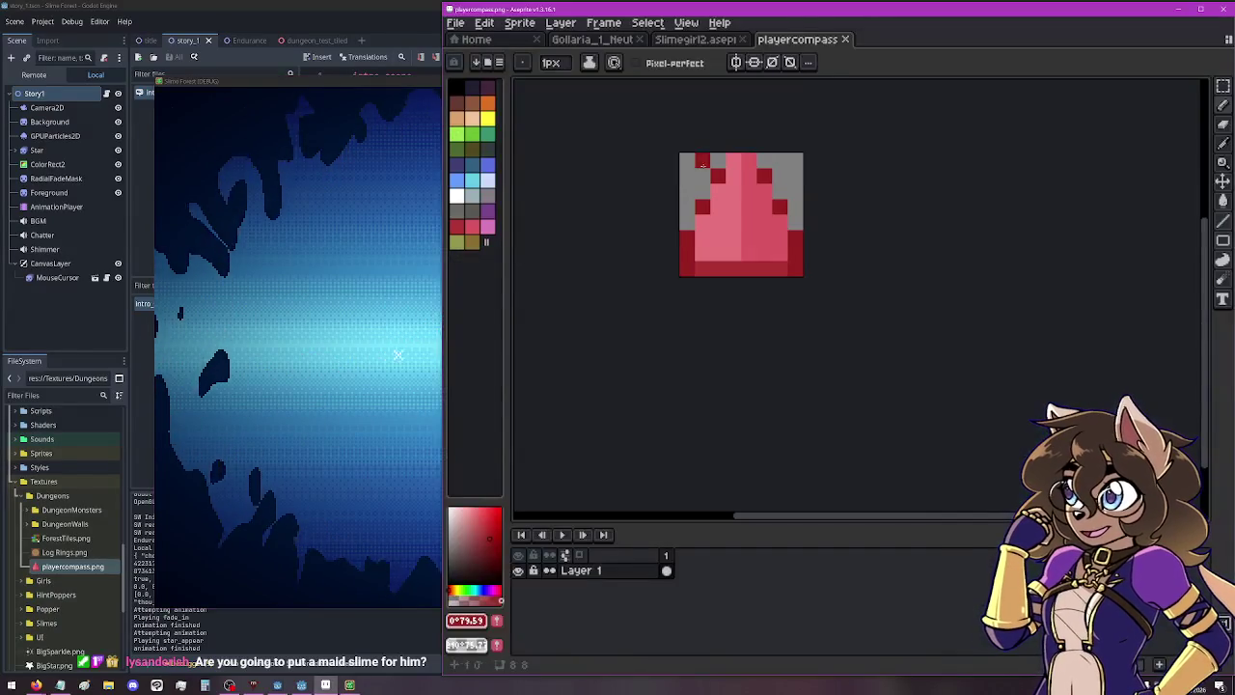
Play the Slimegirl2 sprite animation, then close the game preview and return to the Godot editor.
key("ctrl+w")
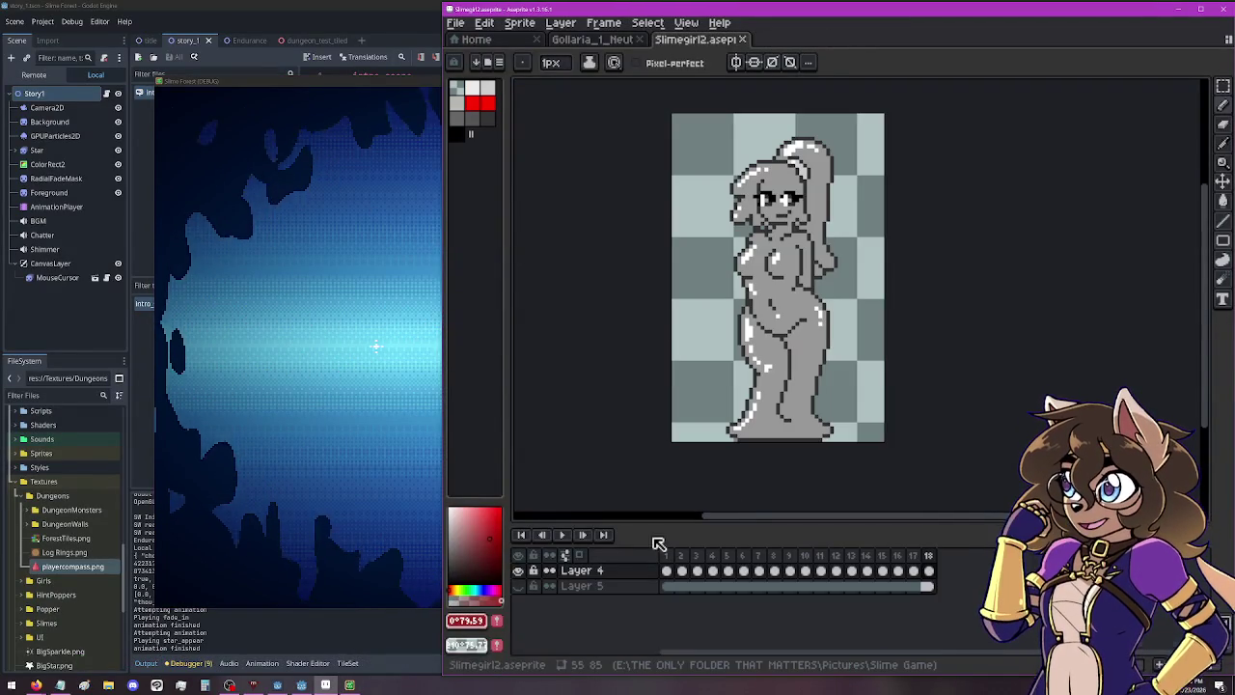
left_click(562, 534)
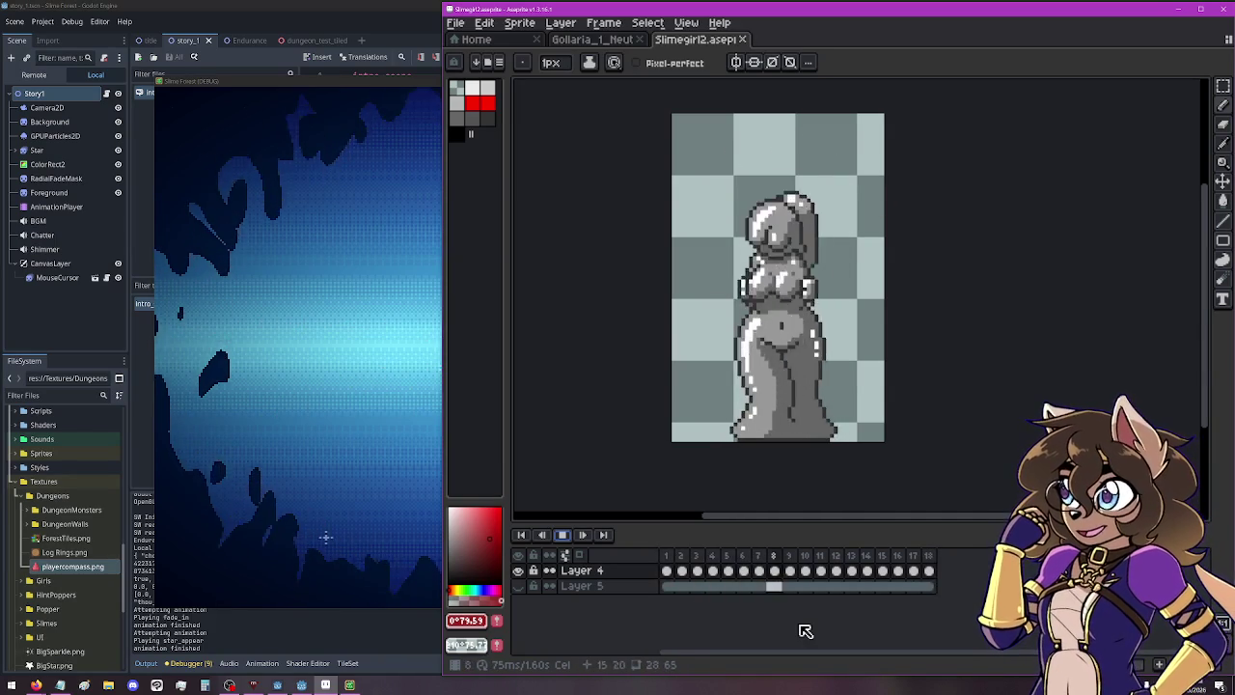
left_click(283, 357)
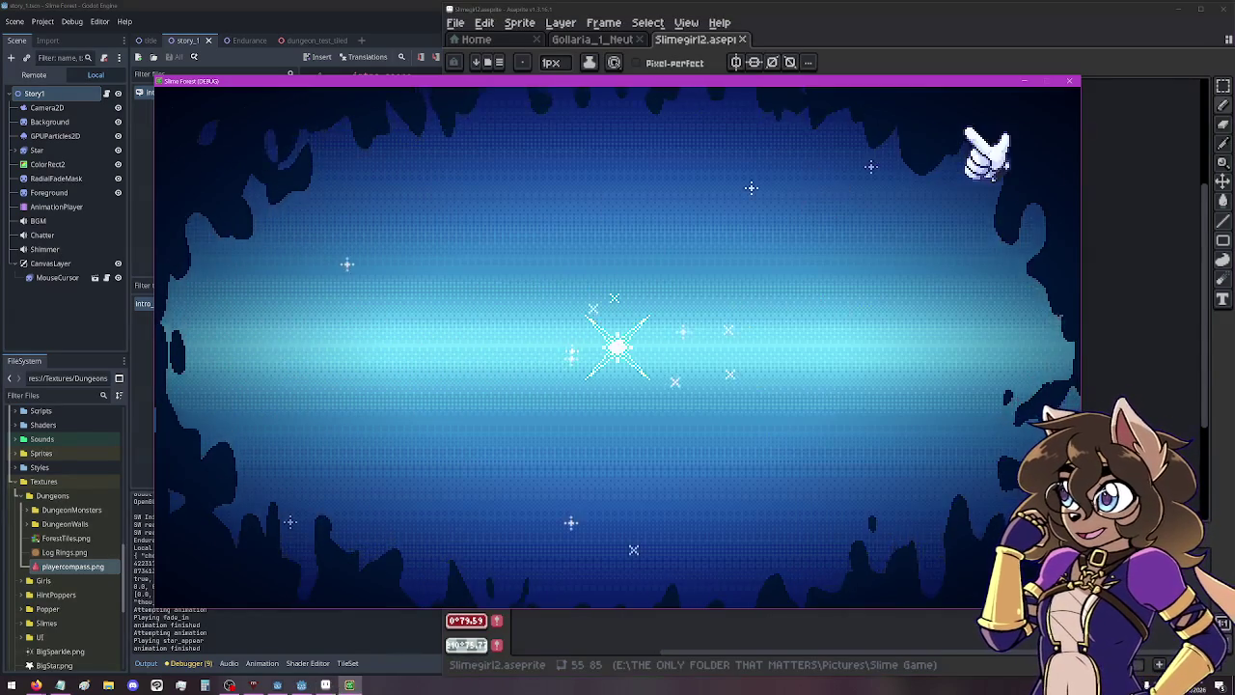
left_click(1069, 81)
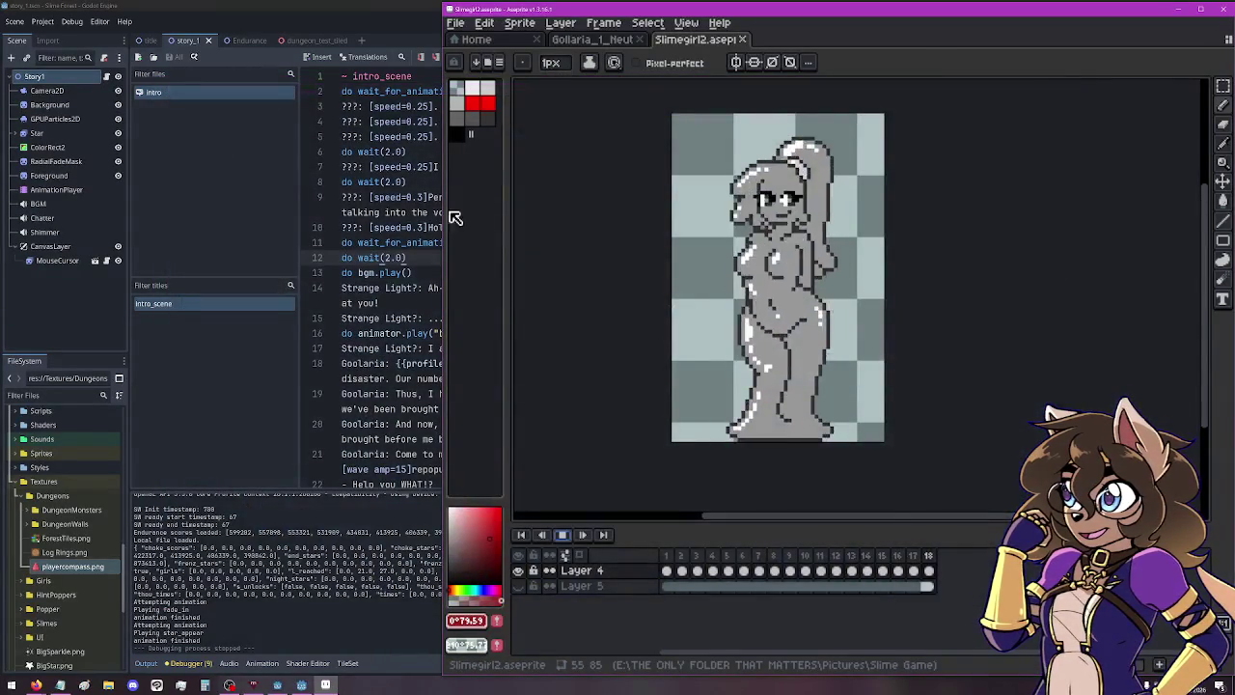
left_click(322, 46)
Switch to the dungeon_test_tiled scene and scroll around its 2D map.
left_click(318, 41)
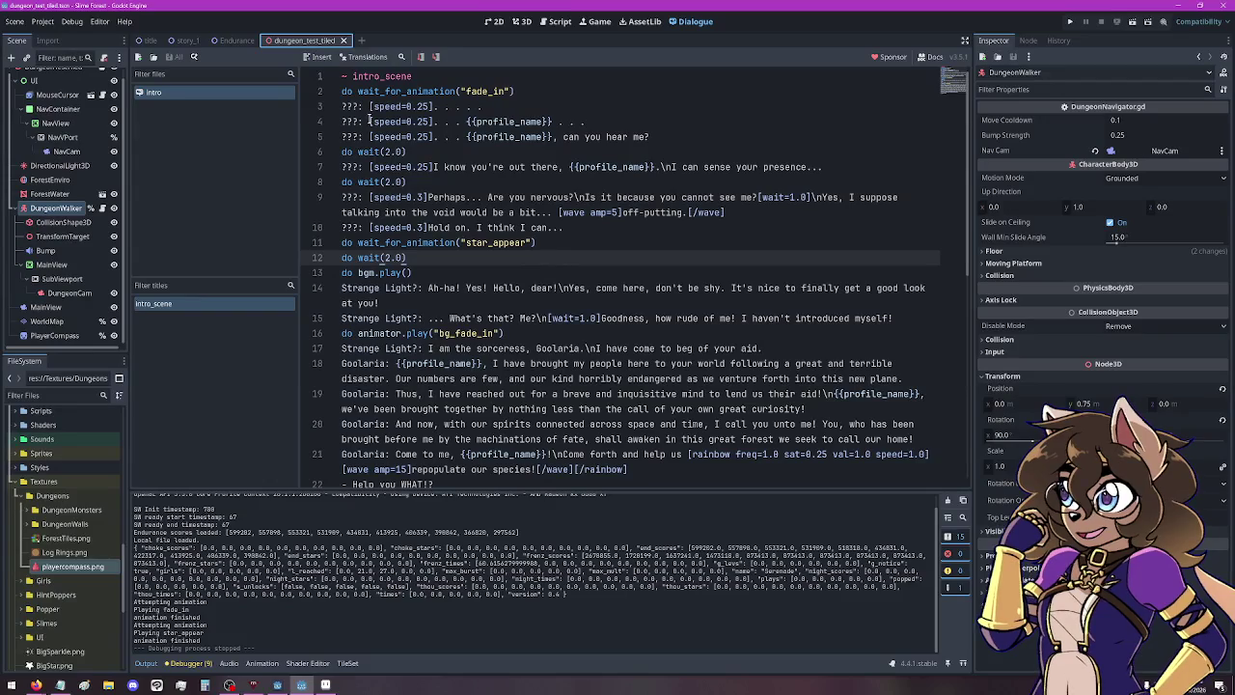
left_click(496, 21)
scroll(574, 175, "down", 2)
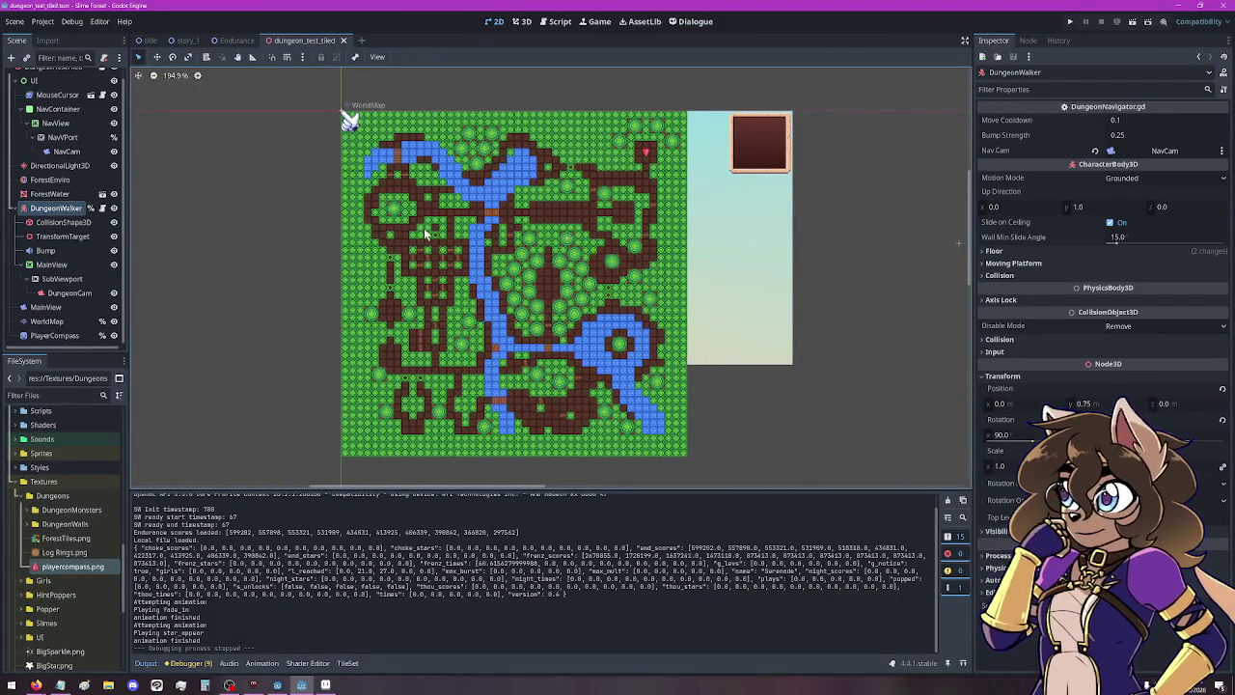
scroll(434, 231, "up", 6)
scroll(443, 235, "down", 5)
scroll(586, 258, "down", 2)
scroll(662, 275, "up", 1)
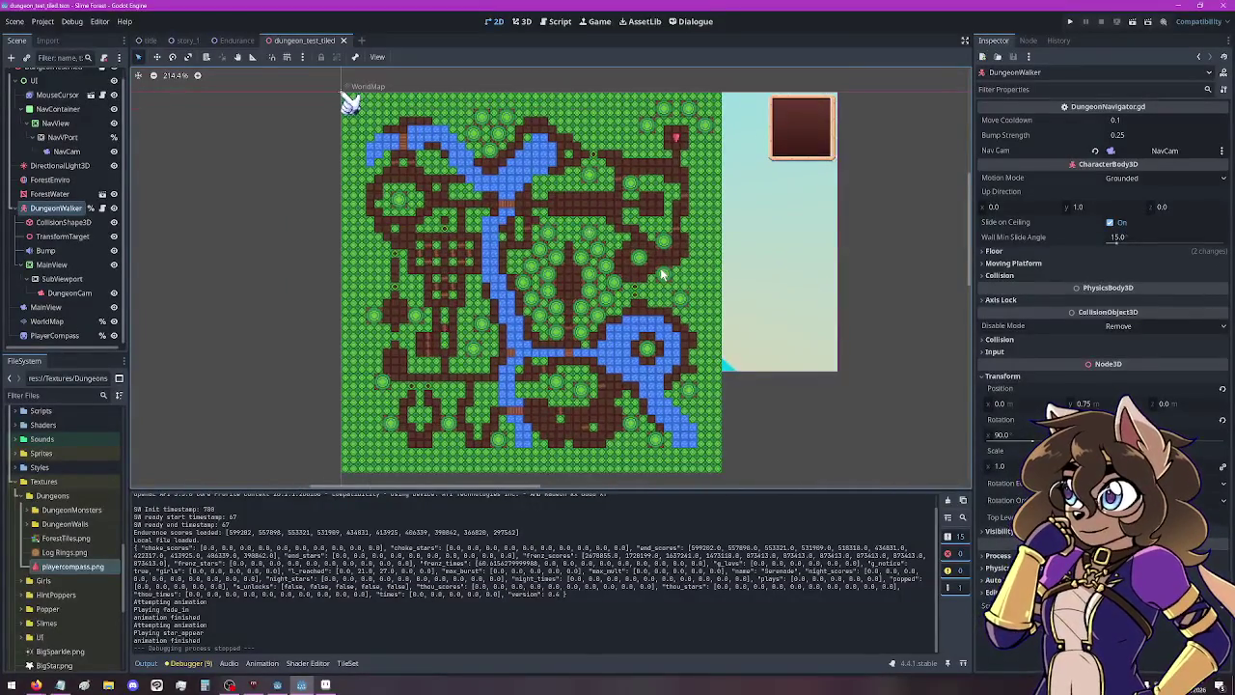
scroll(67, 135, "up", 1)
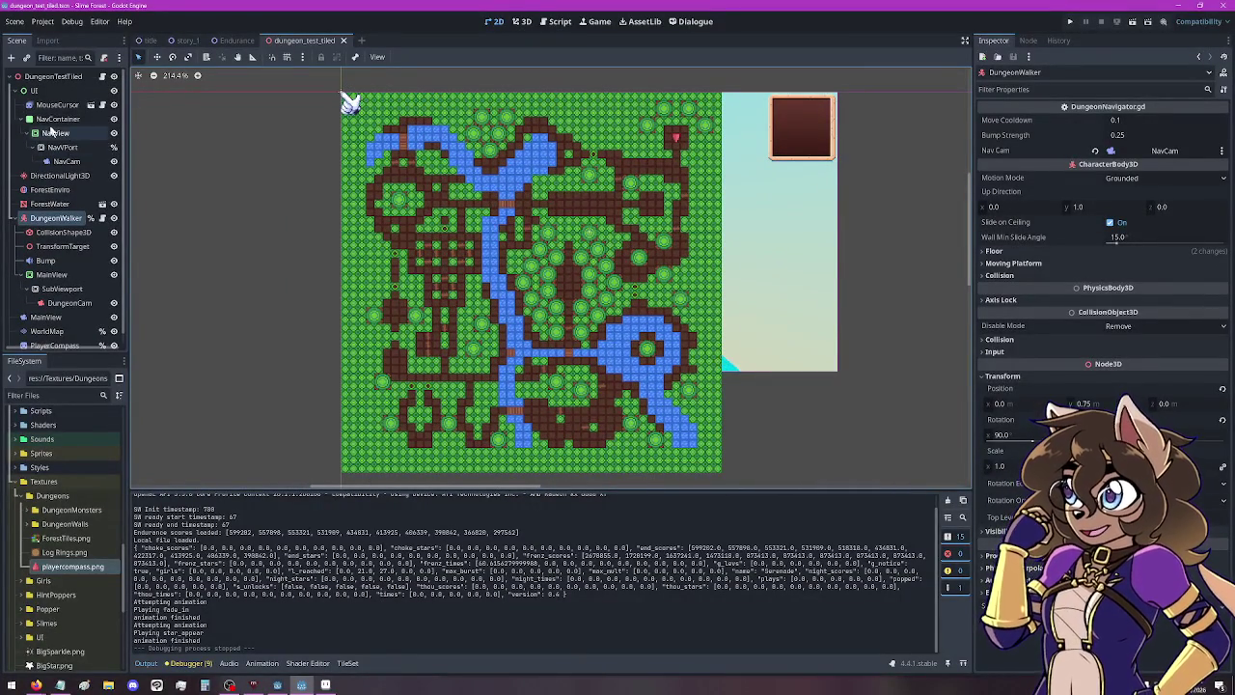
Hide and reshow several scene nodes including WorldMap, then save and run the scene.
left_click(114, 77)
left_click(114, 78)
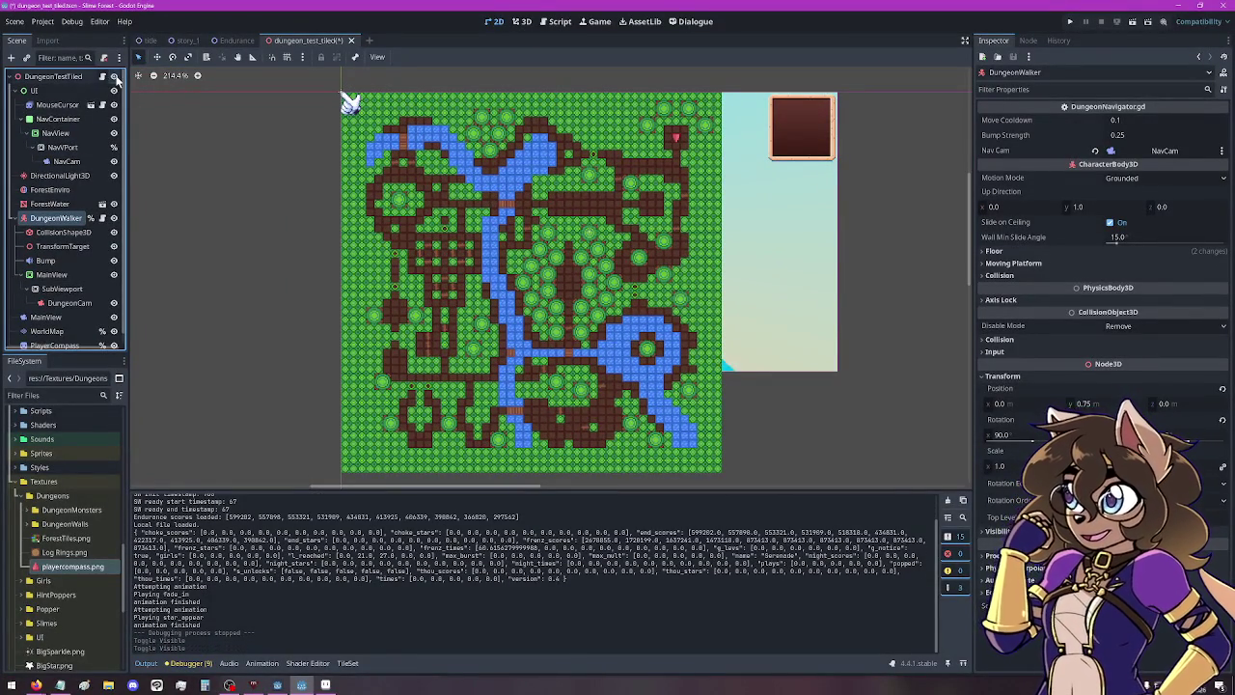
left_click(114, 219)
left_click(114, 218)
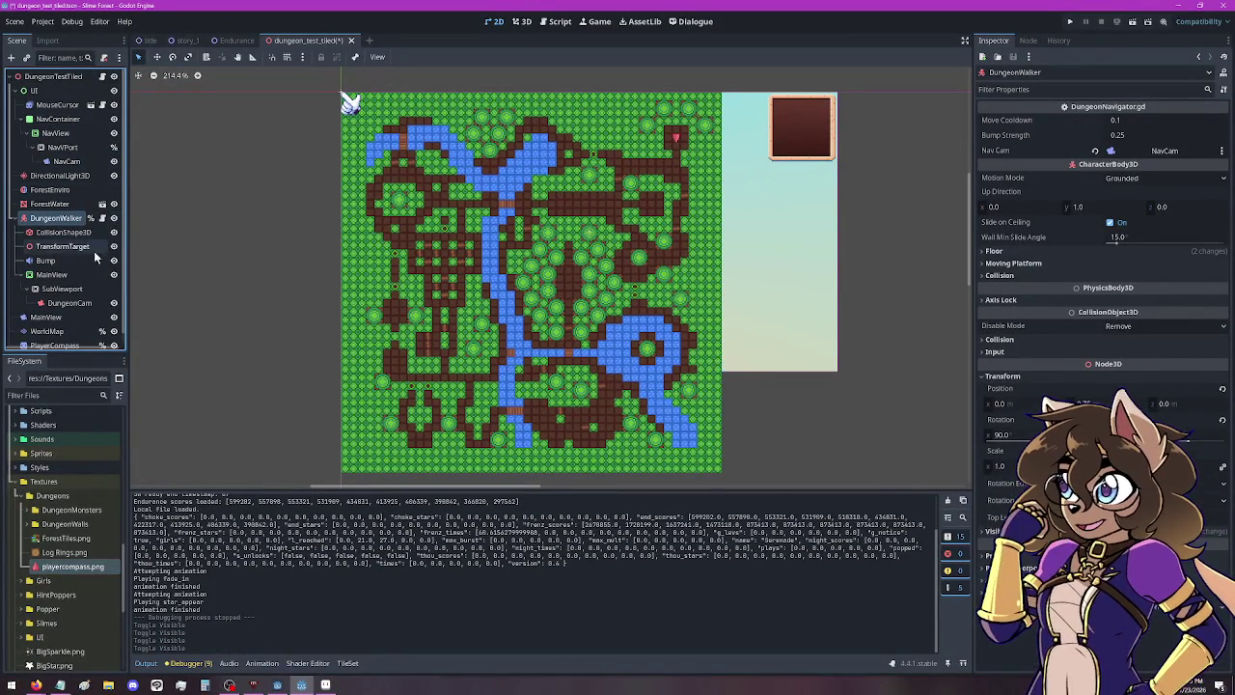
scroll(91, 290, "down", 1)
left_click(114, 322)
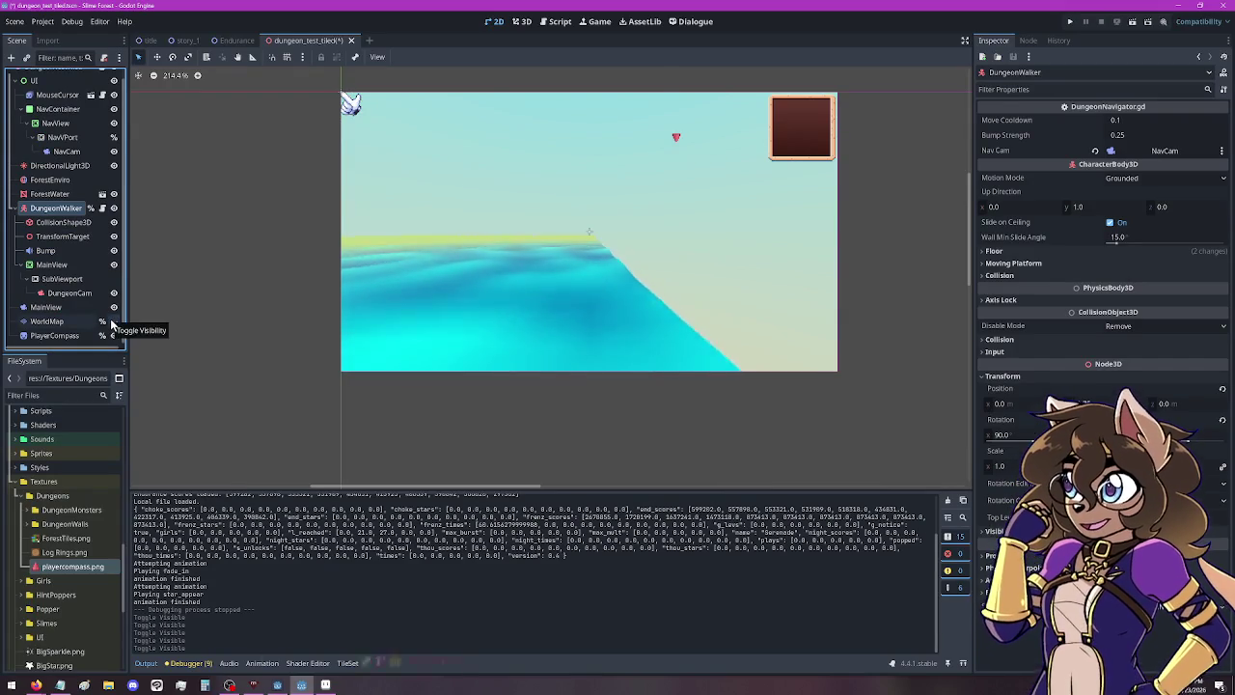
left_click(113, 322)
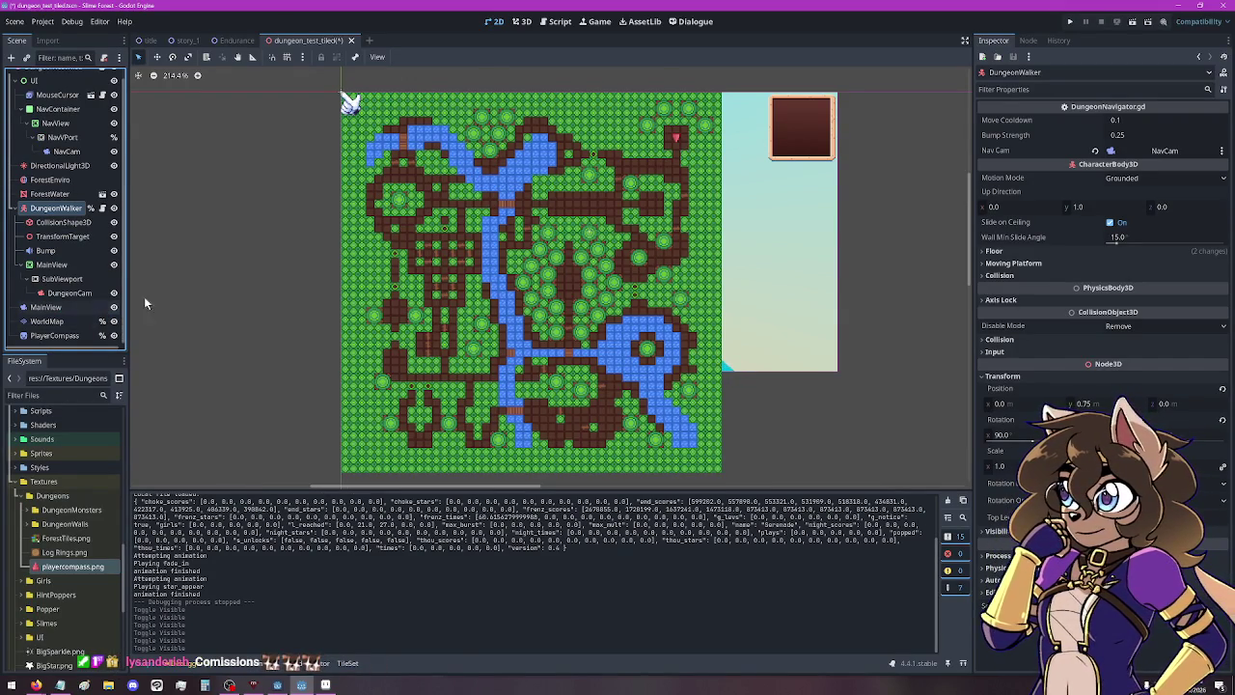
left_click(1134, 24)
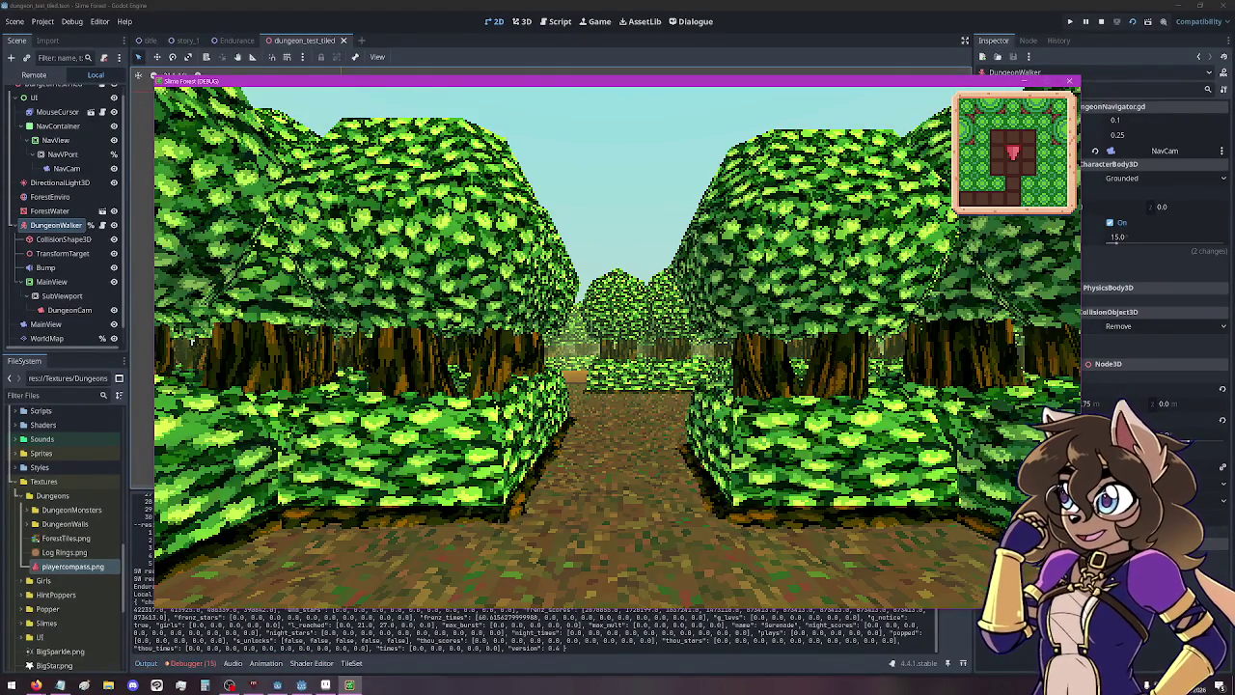
Walk the player forward and turn through the hedge corridors deeper into the maze.
key("Up")
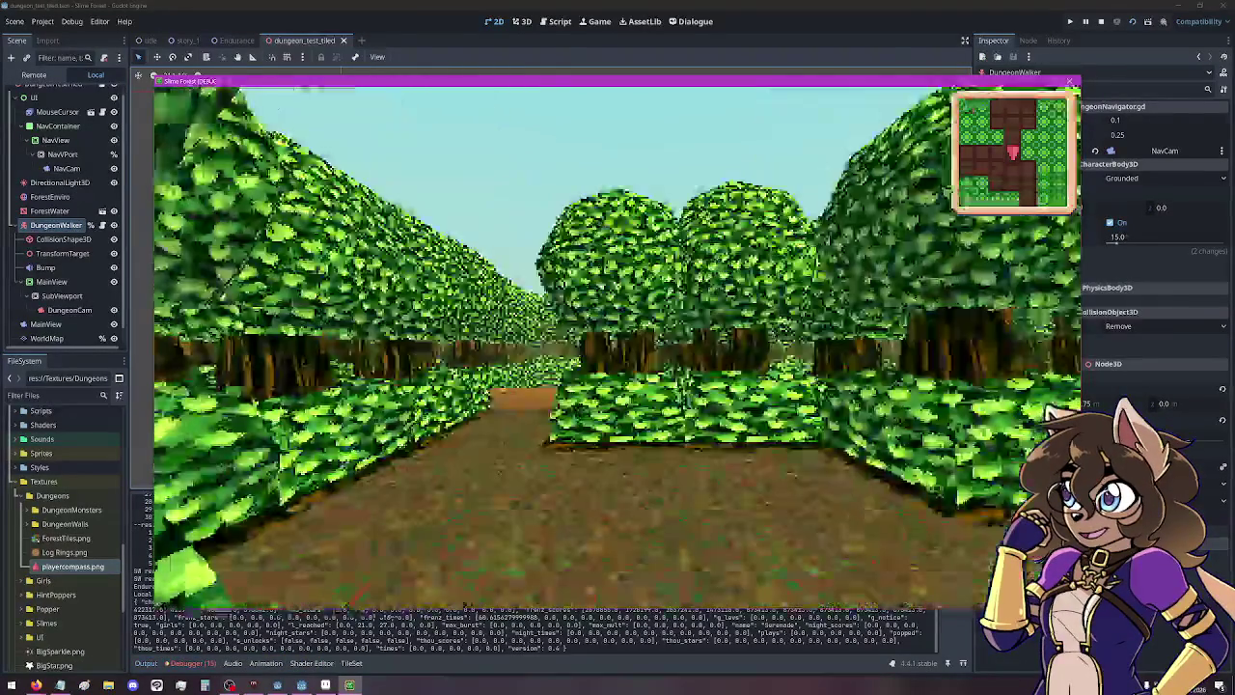
key("Left")
key("Left")
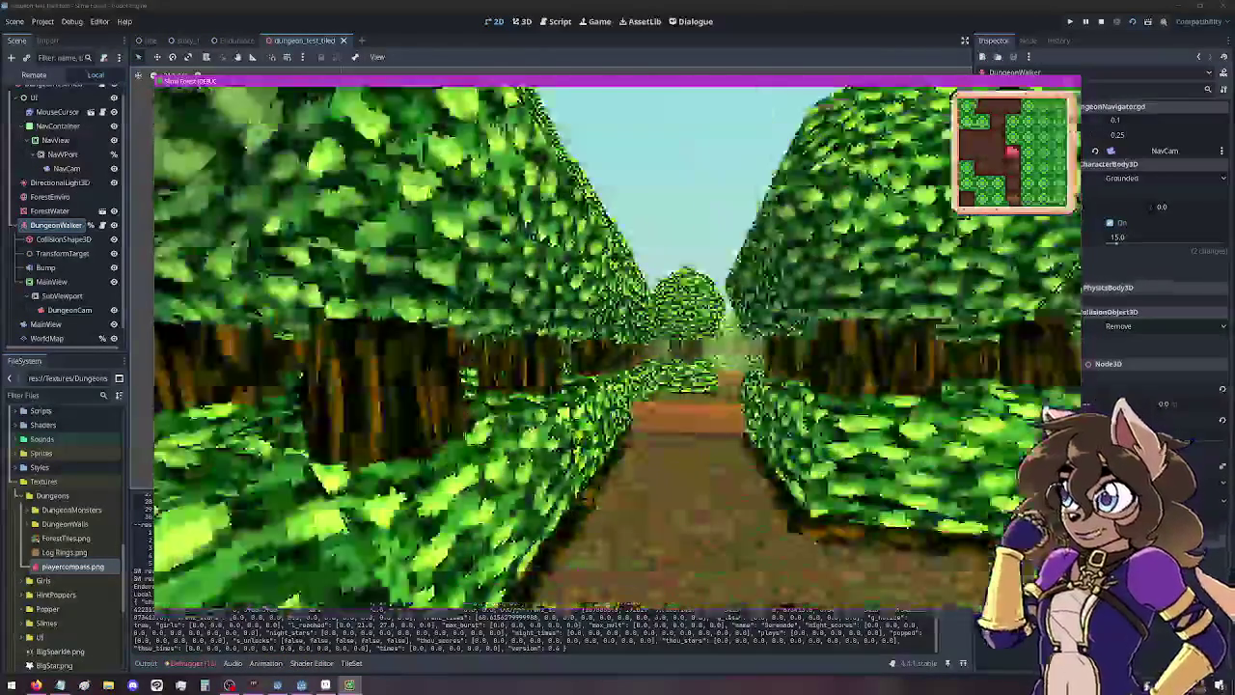
key("Left")
key("Left")
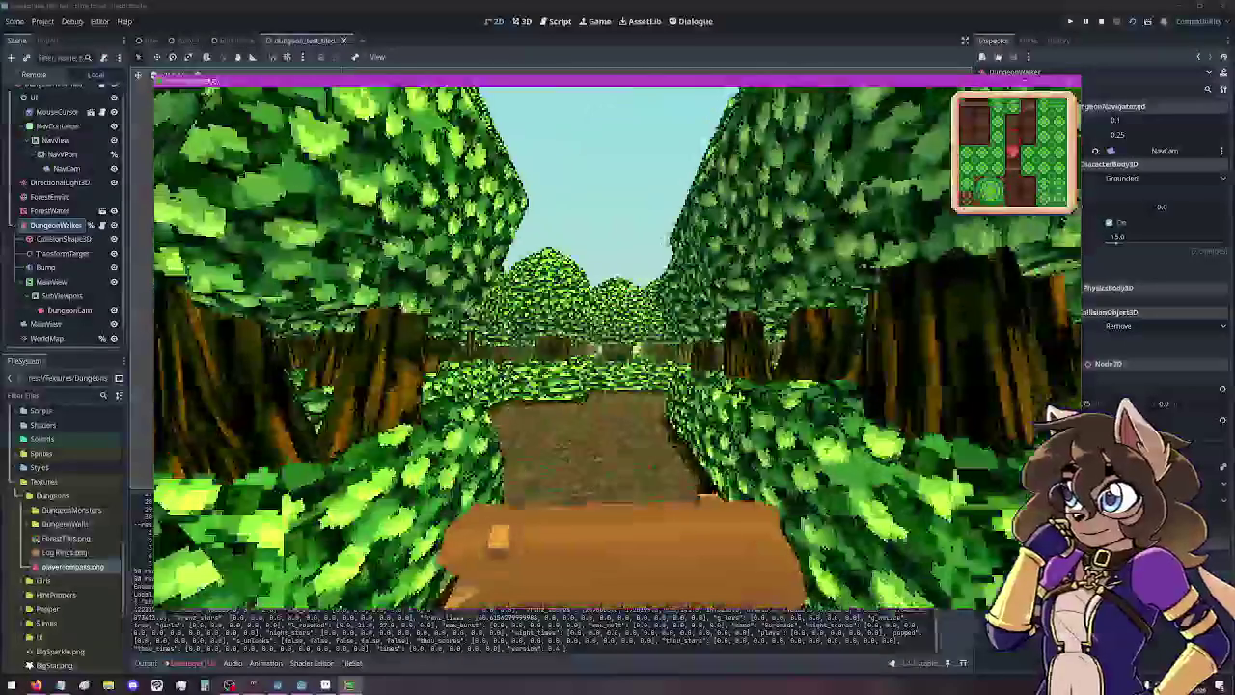
key("Up")
key("Right")
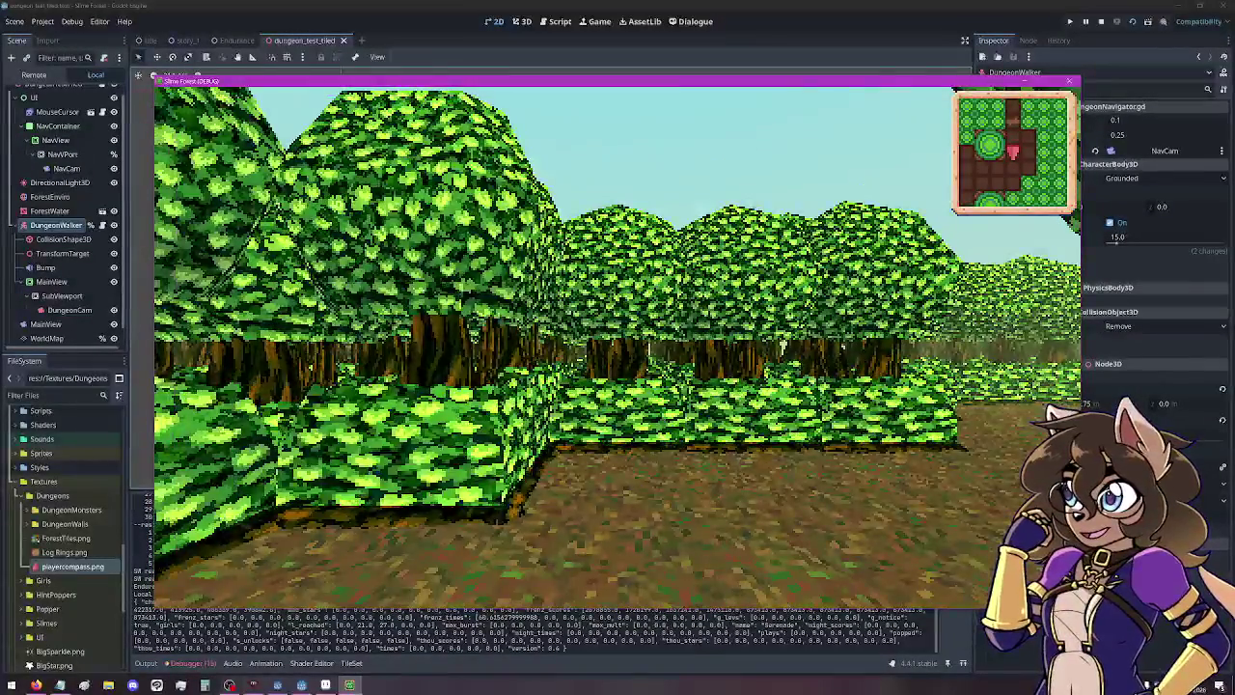
key("Up")
key("Right")
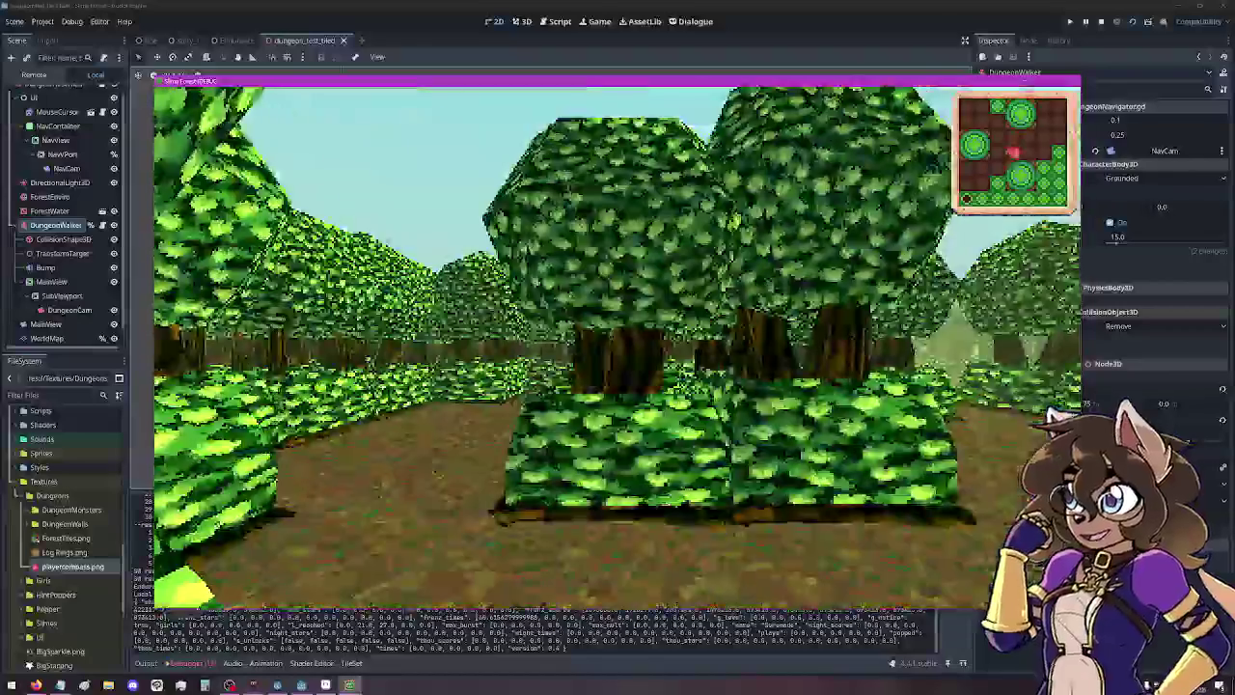
key("Right")
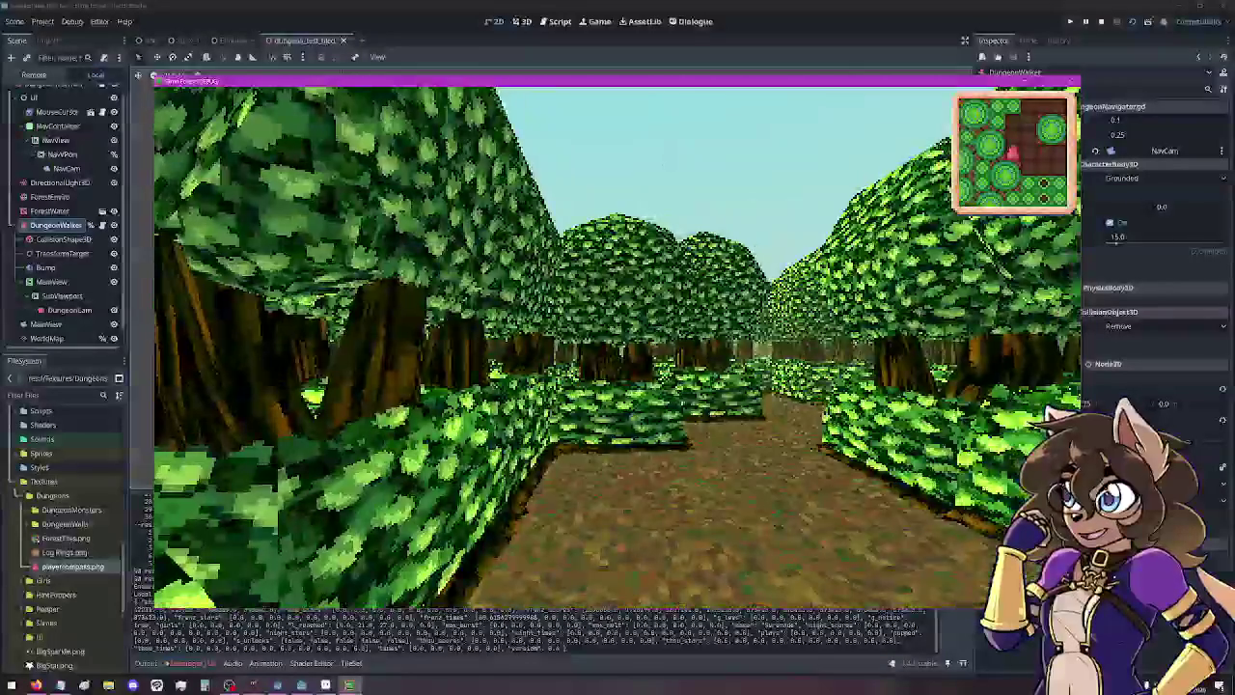
key("Up")
key("Left")
key("Up")
key("Right")
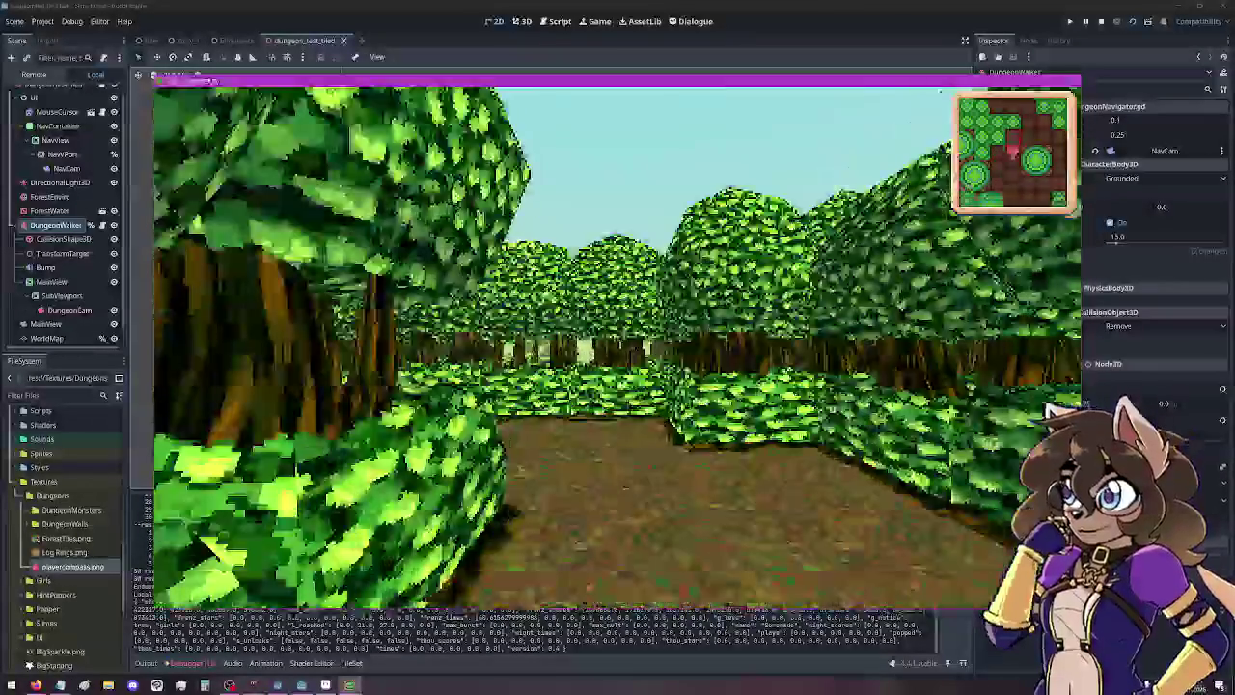
key("Right")
Continue along the maze path to the lake shore, stepping toward the water and sidestepping left.
key("Up")
key("Right")
key("Left")
key("Right")
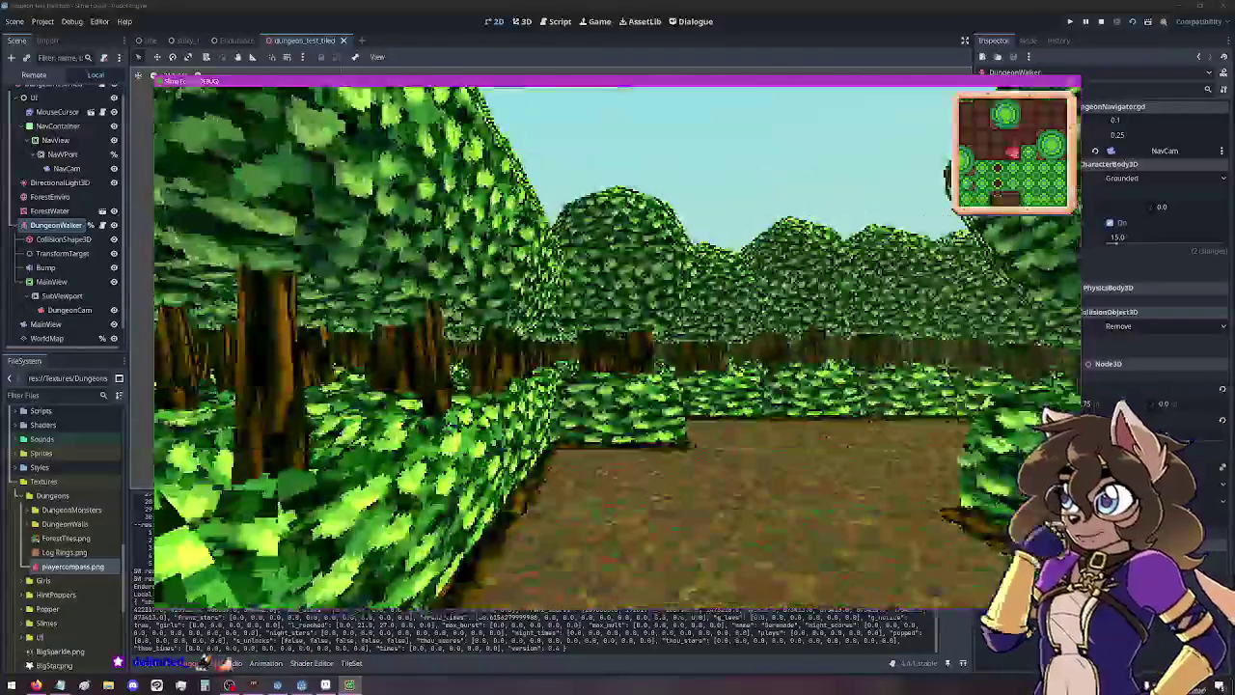
key("Right")
key("Right")
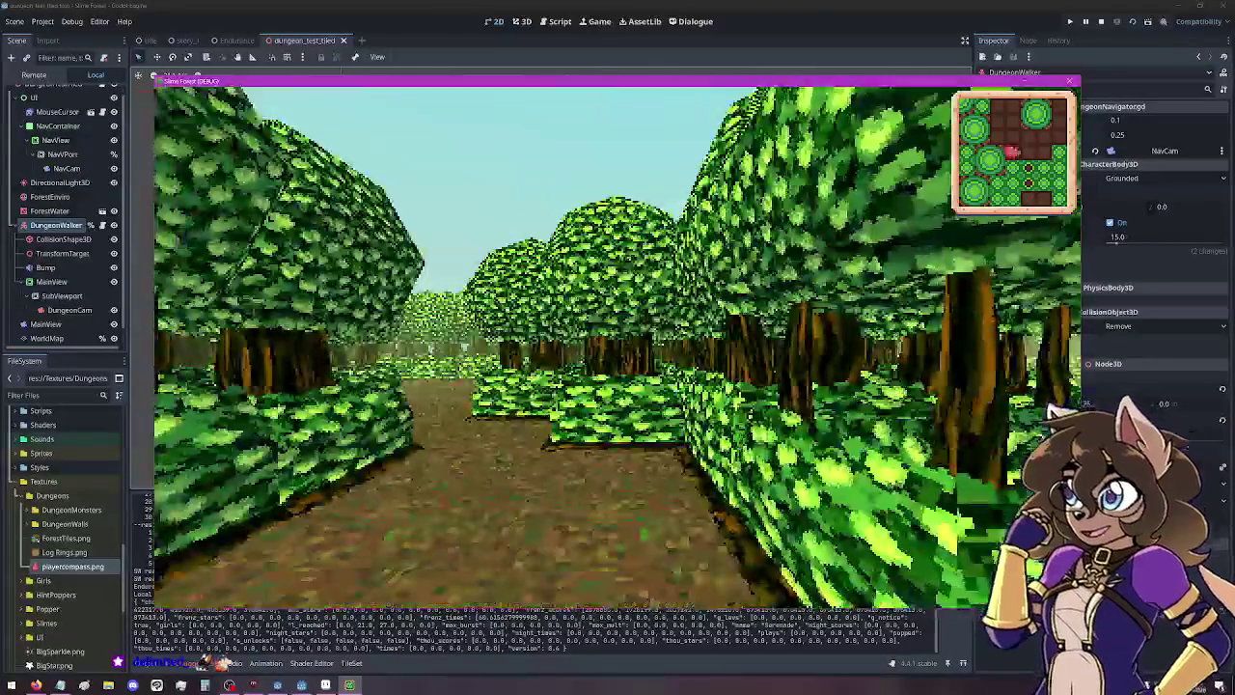
key("Left")
key("Right")
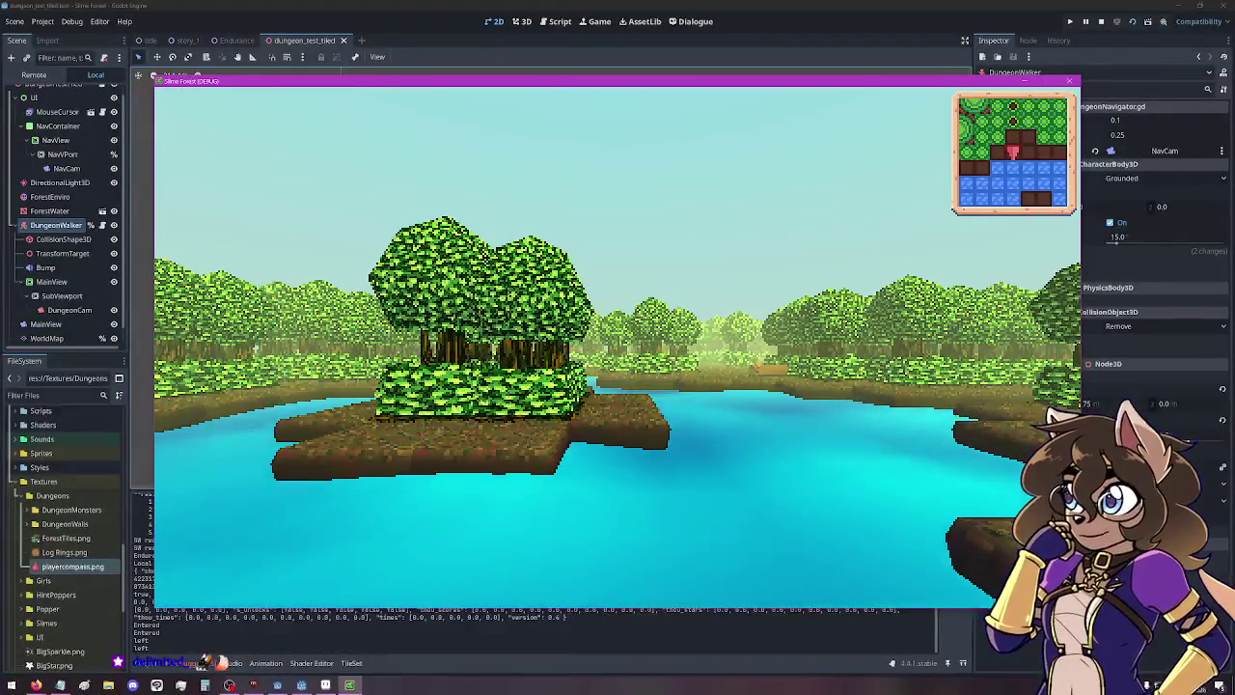
key("Right")
key("Right")
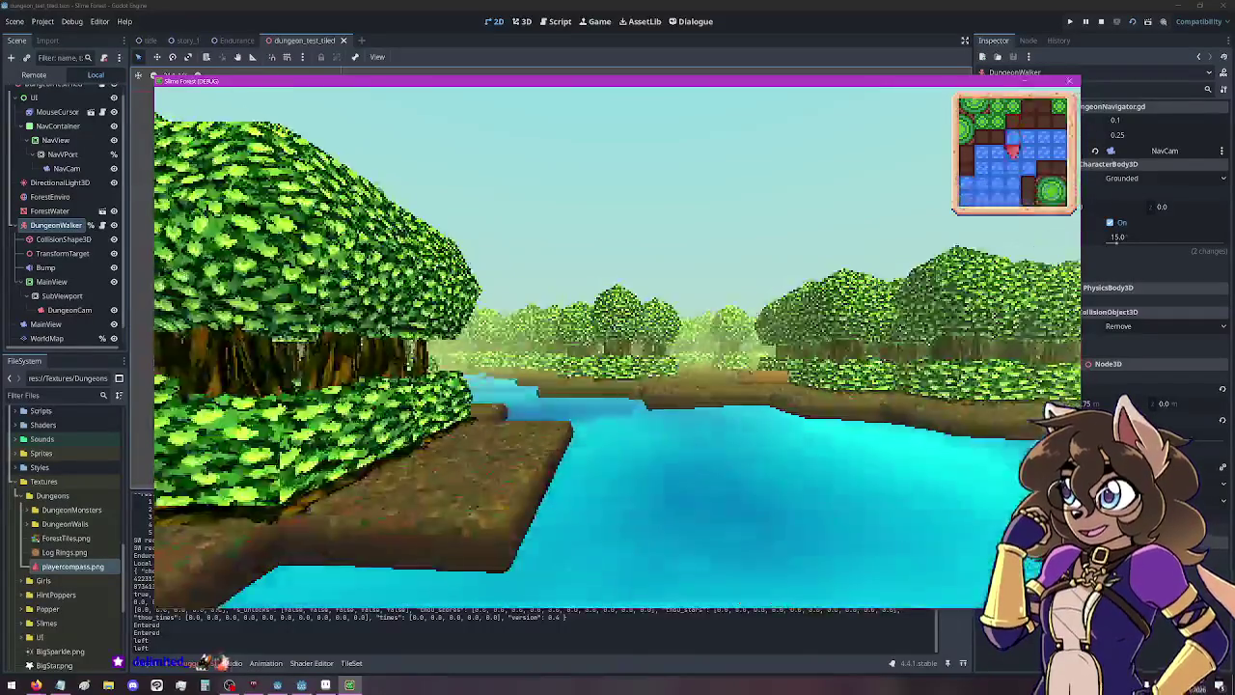
key("Up")
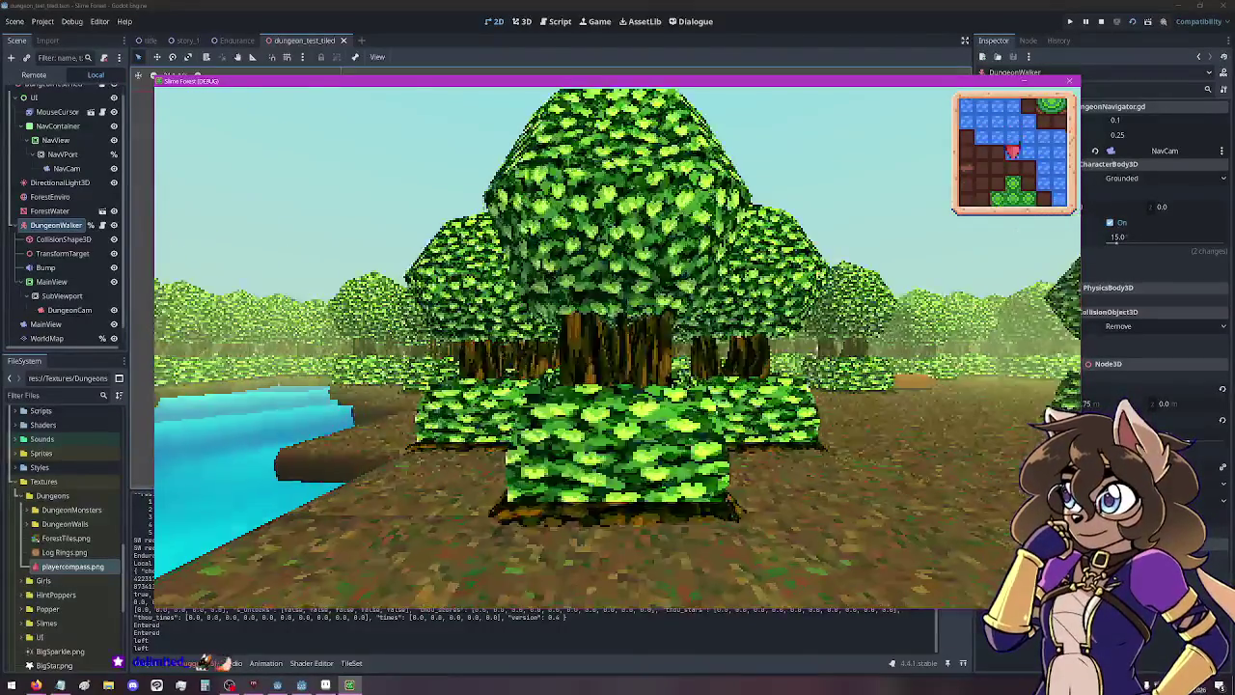
key("Left")
key("Up")
key("Right")
key("Right")
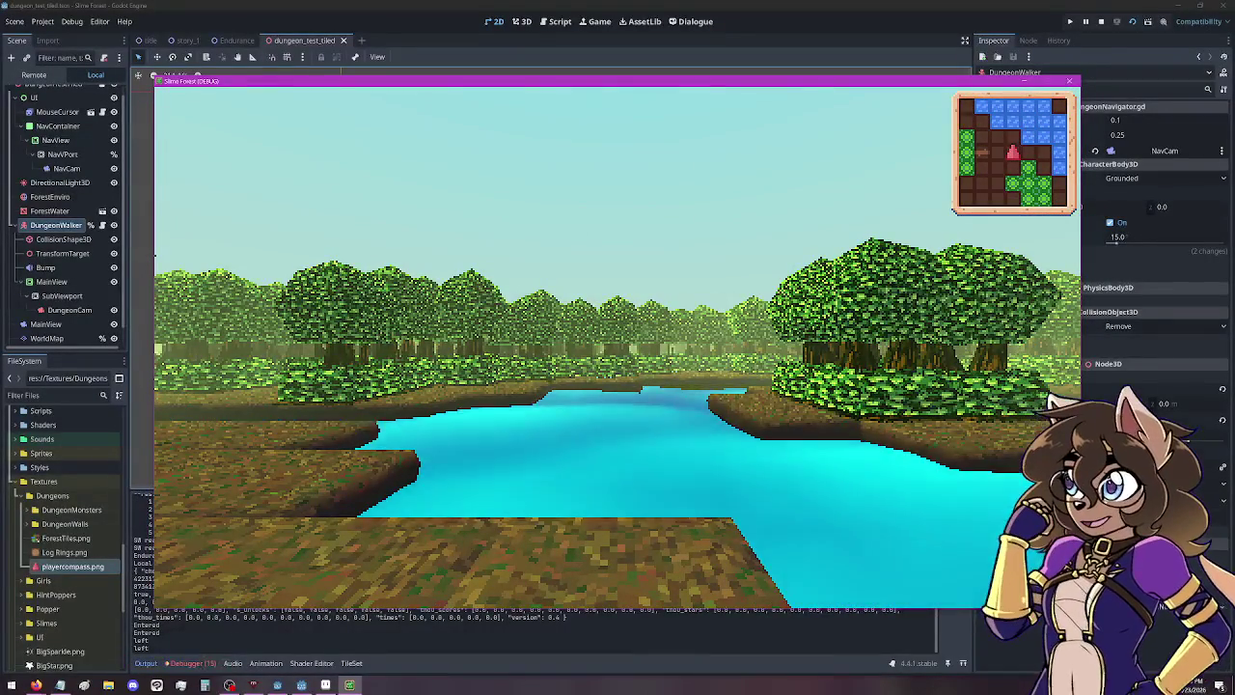
key("Up")
key("a")
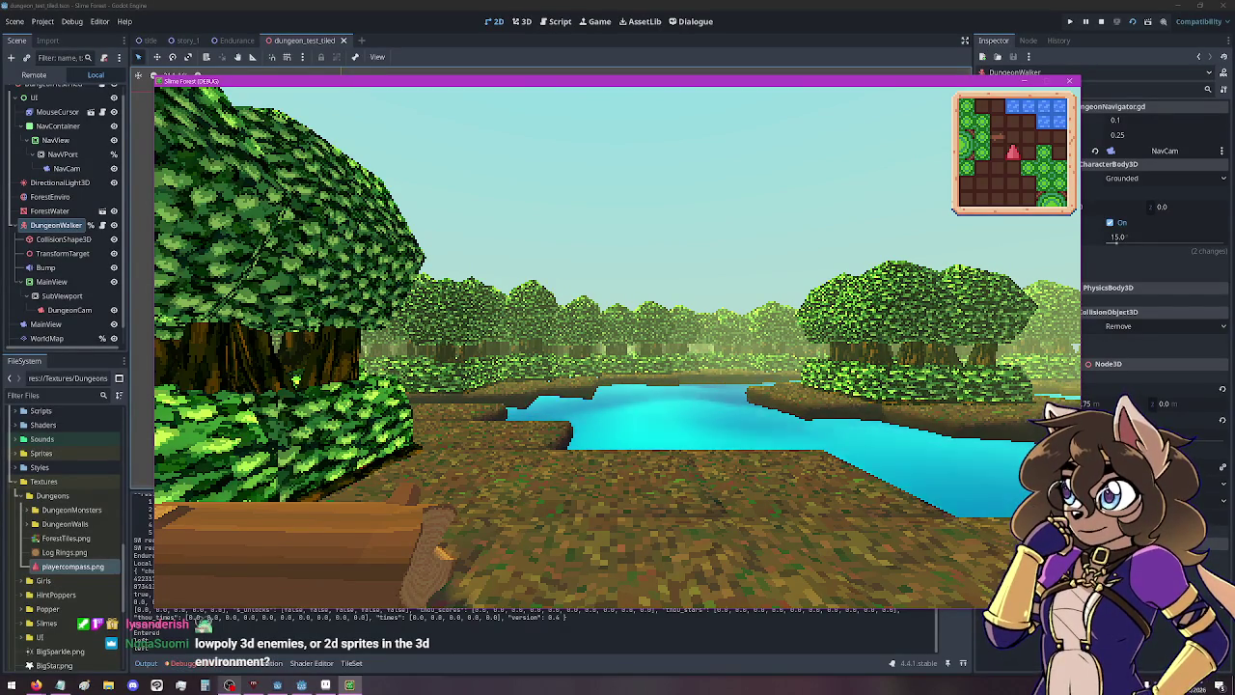
In File Explorer, navigate from emotes up to Pictures and into Slime Game's DungeonMonsters folder.
left_click(109, 686)
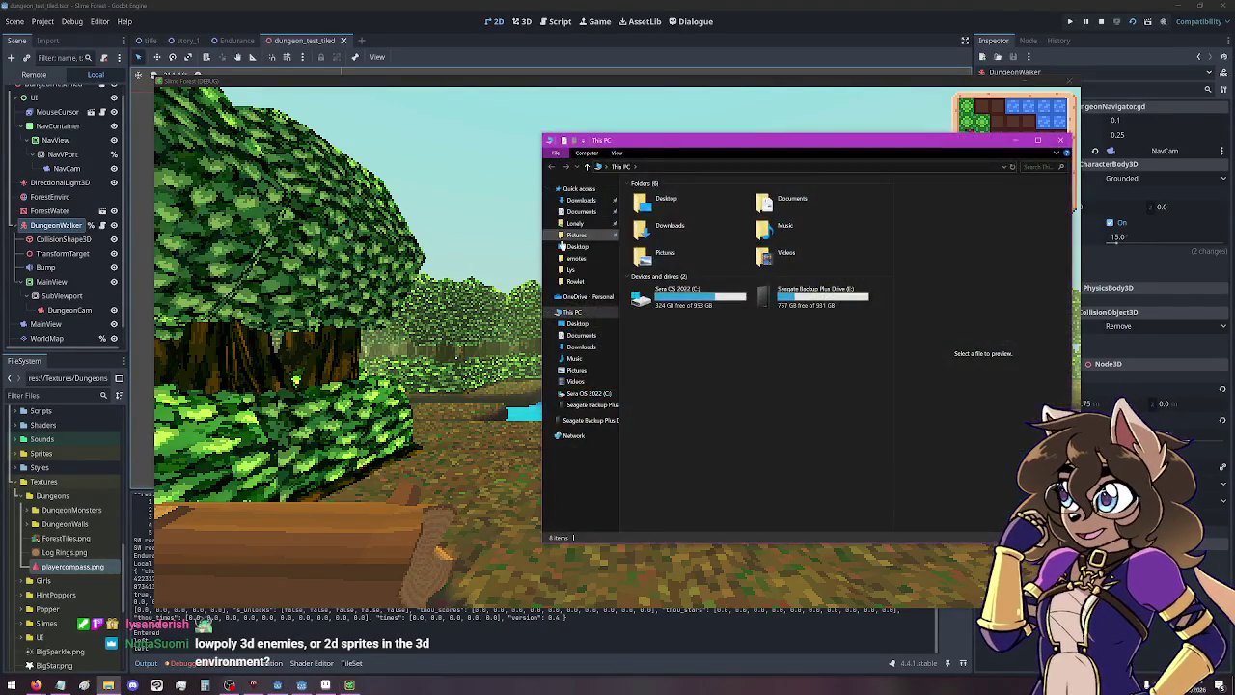
left_click(577, 257)
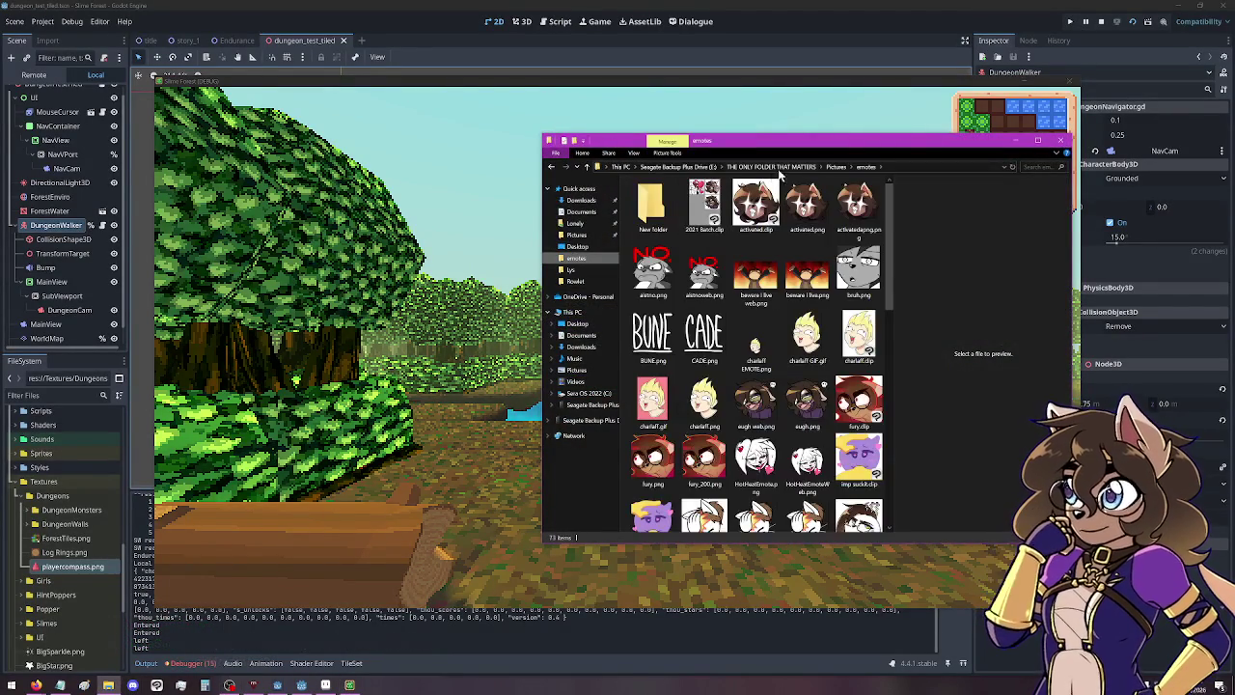
left_click(835, 167)
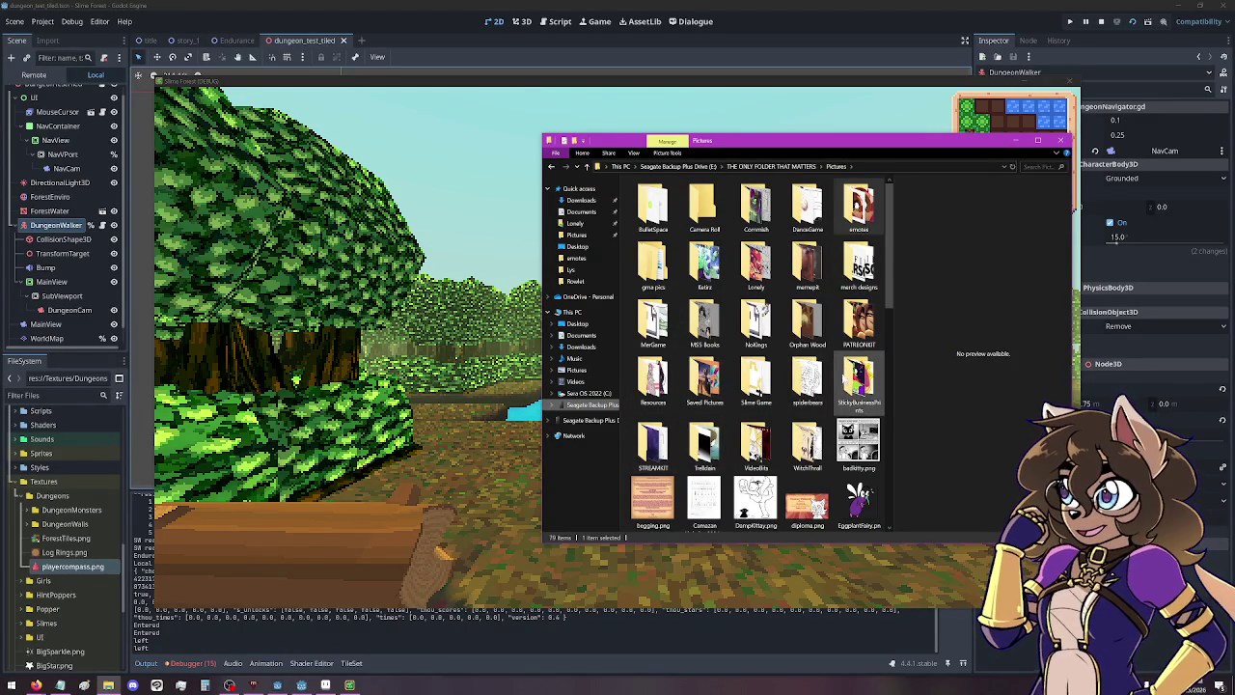
double_click(756, 386)
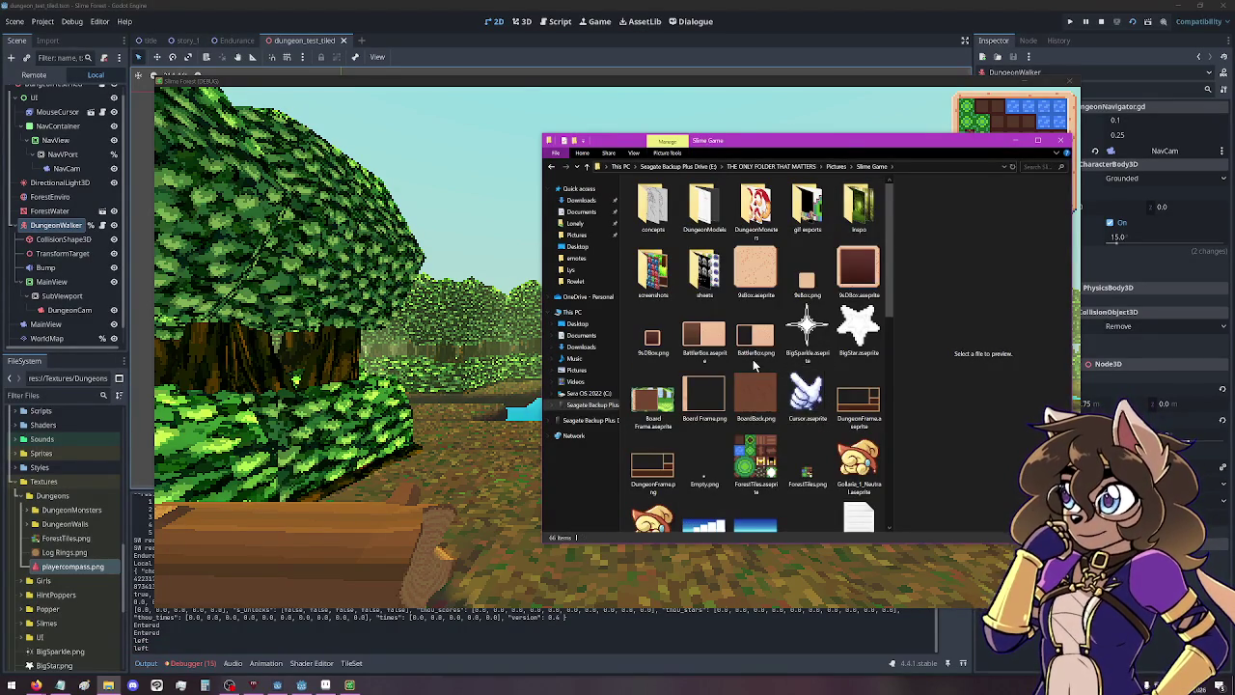
double_click(748, 205)
Preview the GummyWorm sprite and view the GummyWormSMACK animation.
left_click(653, 207)
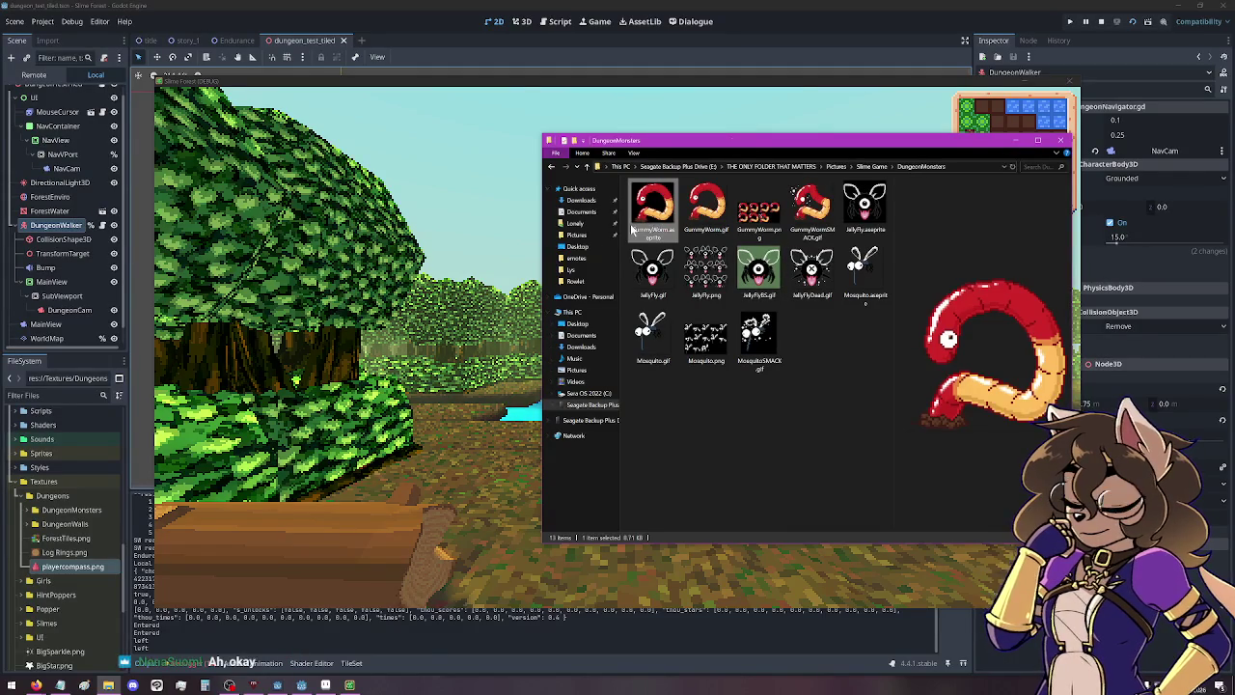
double_click(801, 210)
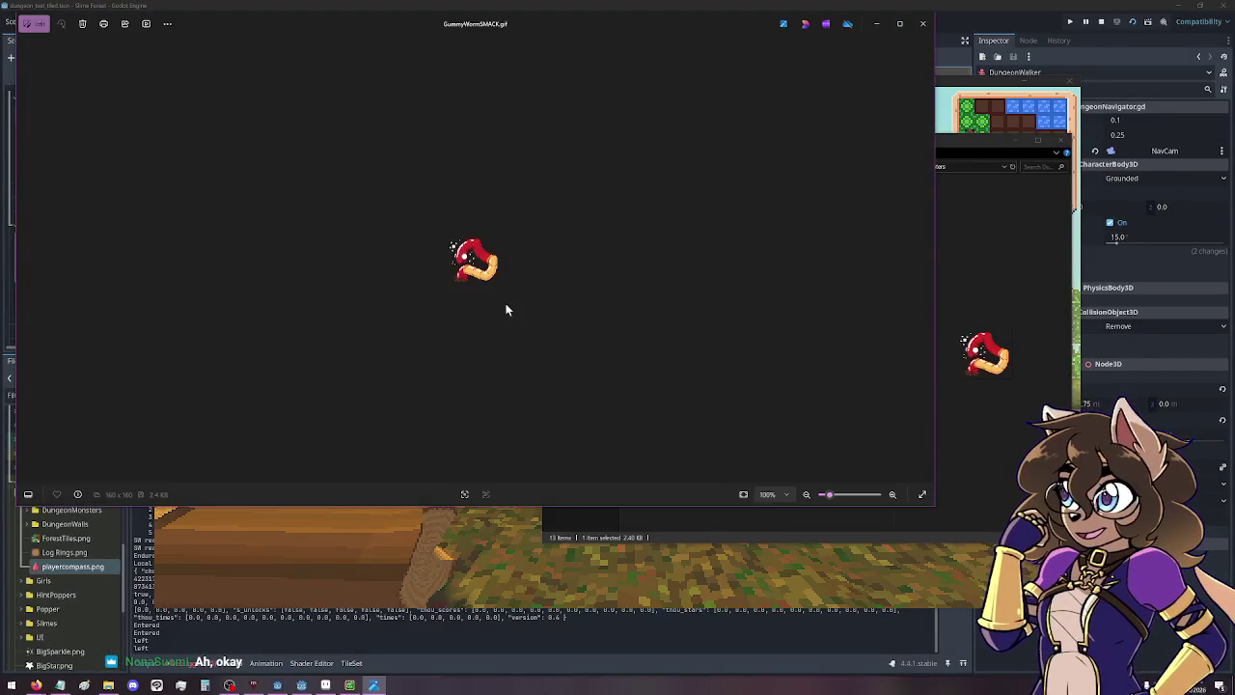
scroll(521, 309, "up", 5)
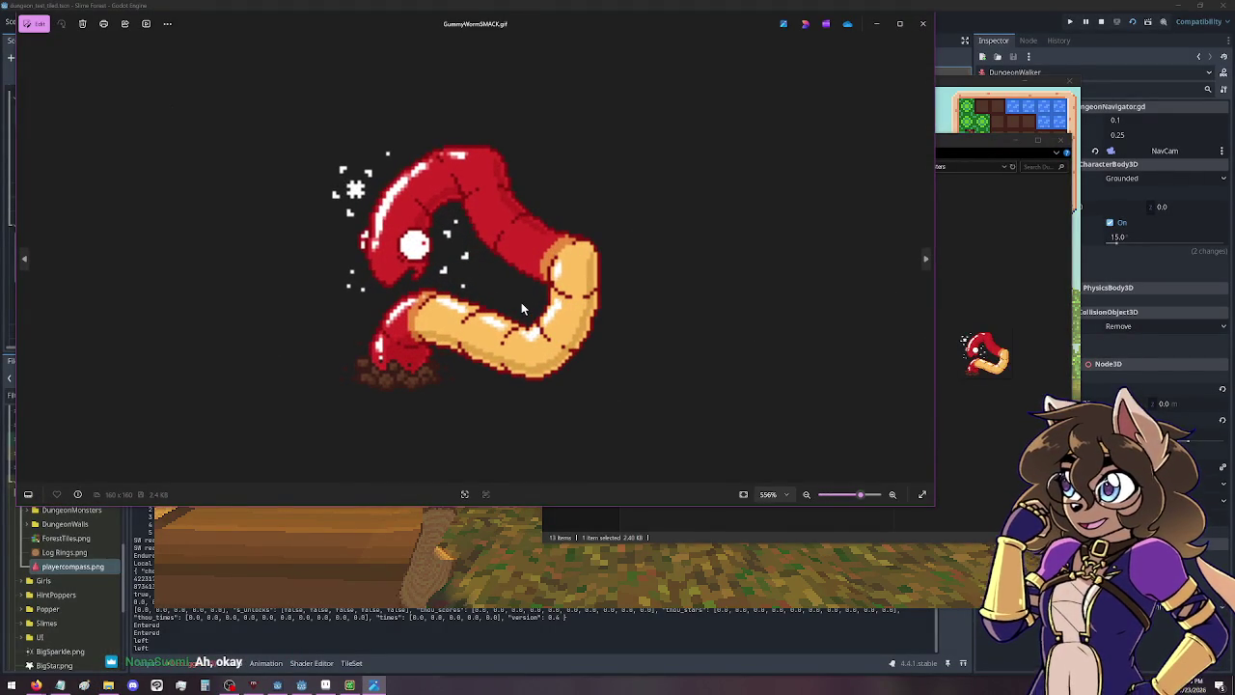
left_click(923, 23)
Open JellyFlyDead.gif for a closer look, then close it.
left_click(812, 271)
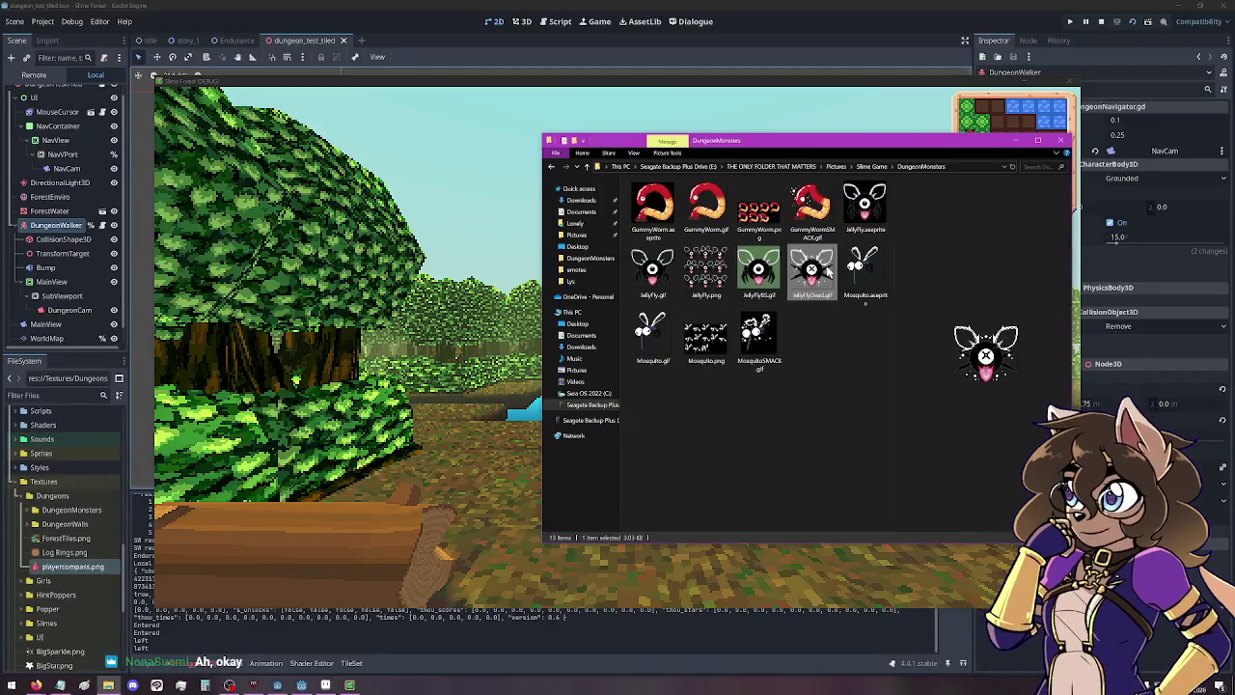
double_click(811, 270)
scroll(591, 323, "down", 1)
left_click(923, 26)
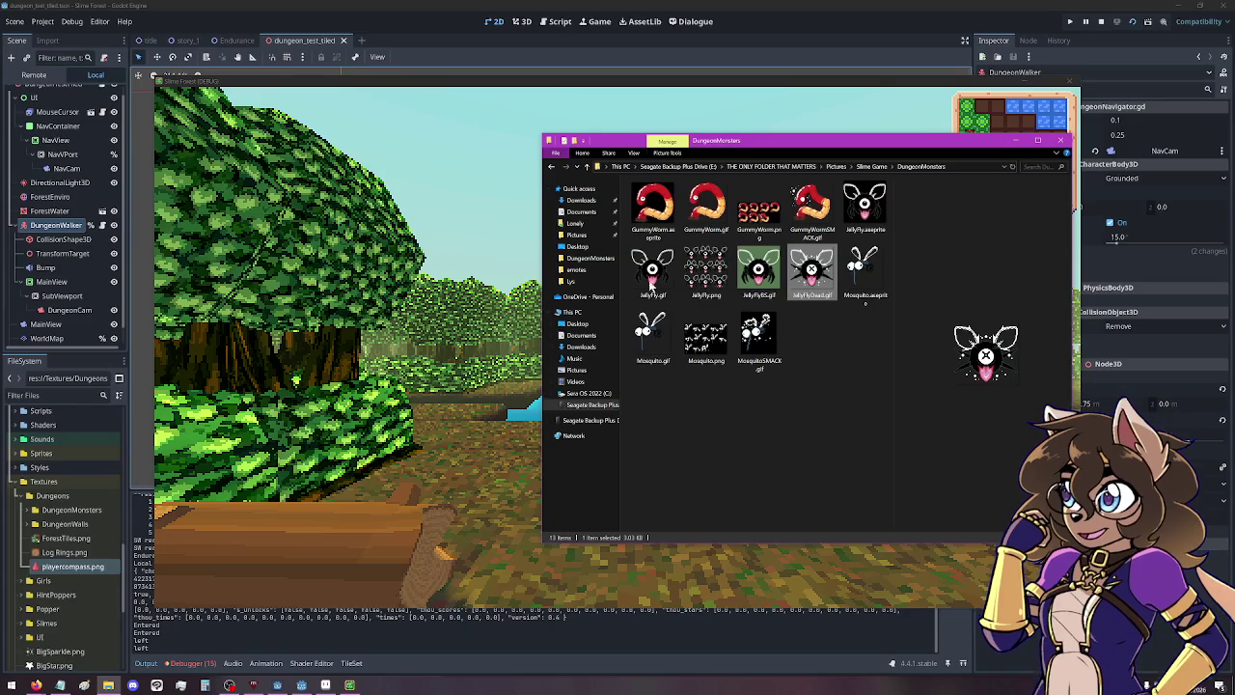
View the Mosquito.png sprite sheet, then go back up to the Slime Game folder.
left_click(696, 340)
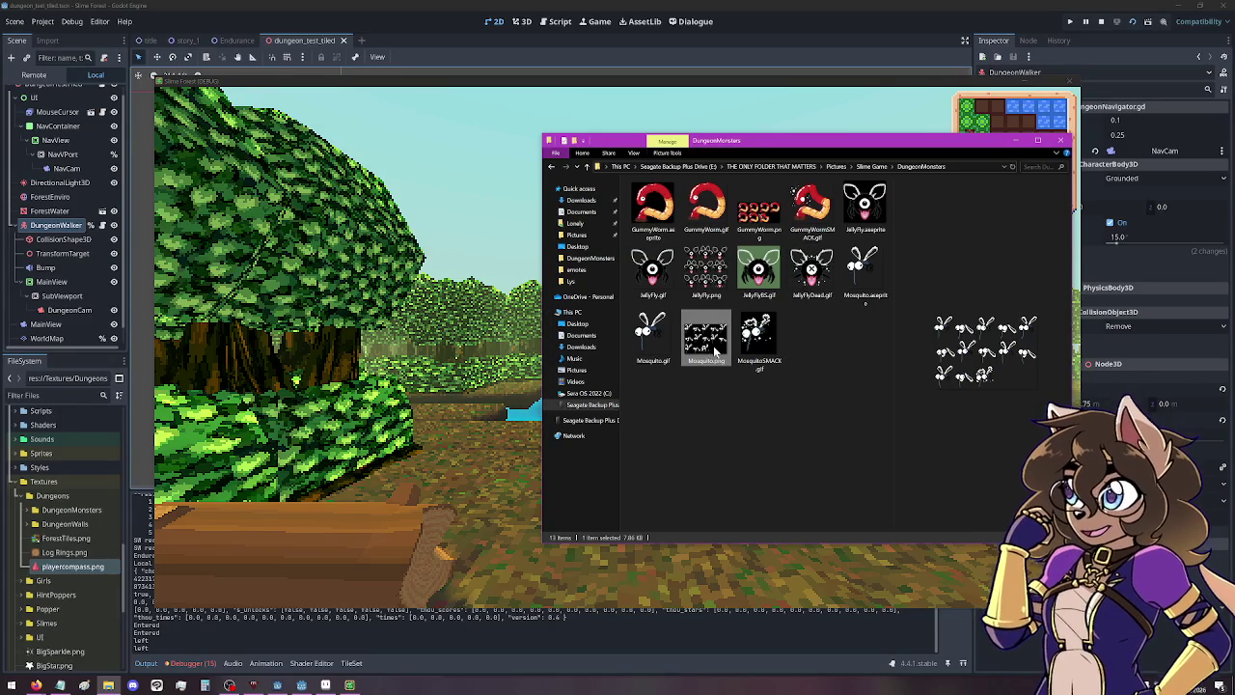
double_click(716, 353)
scroll(543, 265, "up", 4)
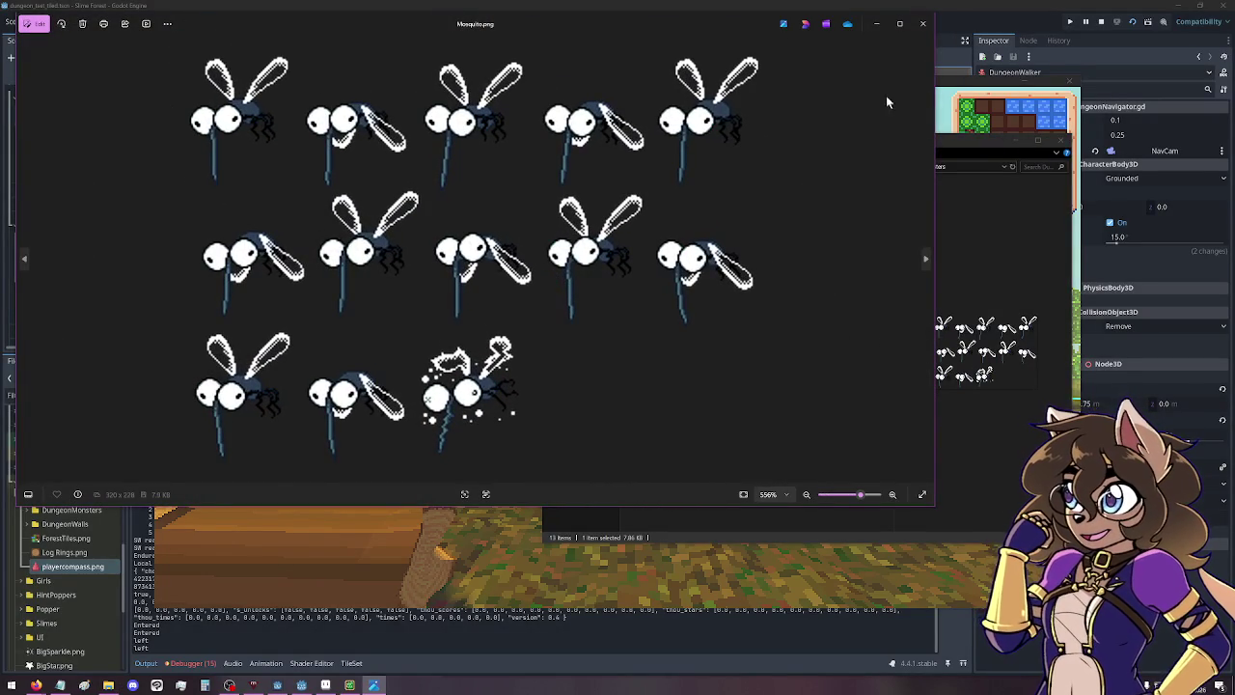
left_click(923, 27)
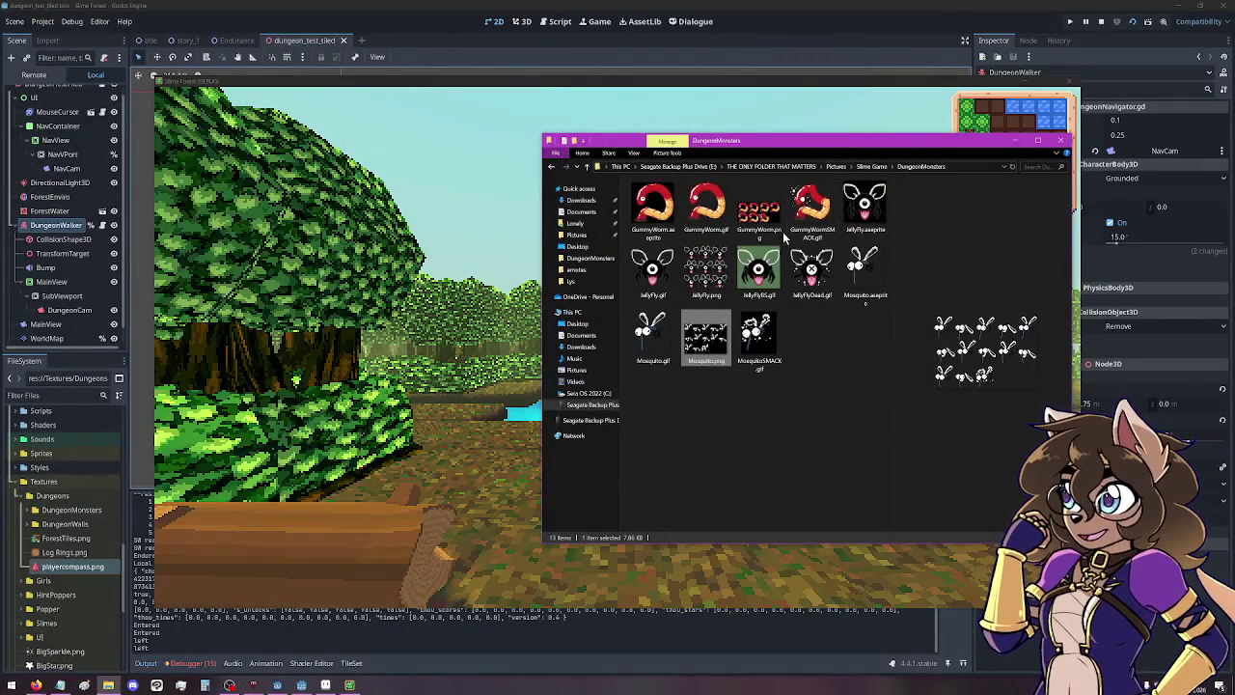
left_click(806, 217)
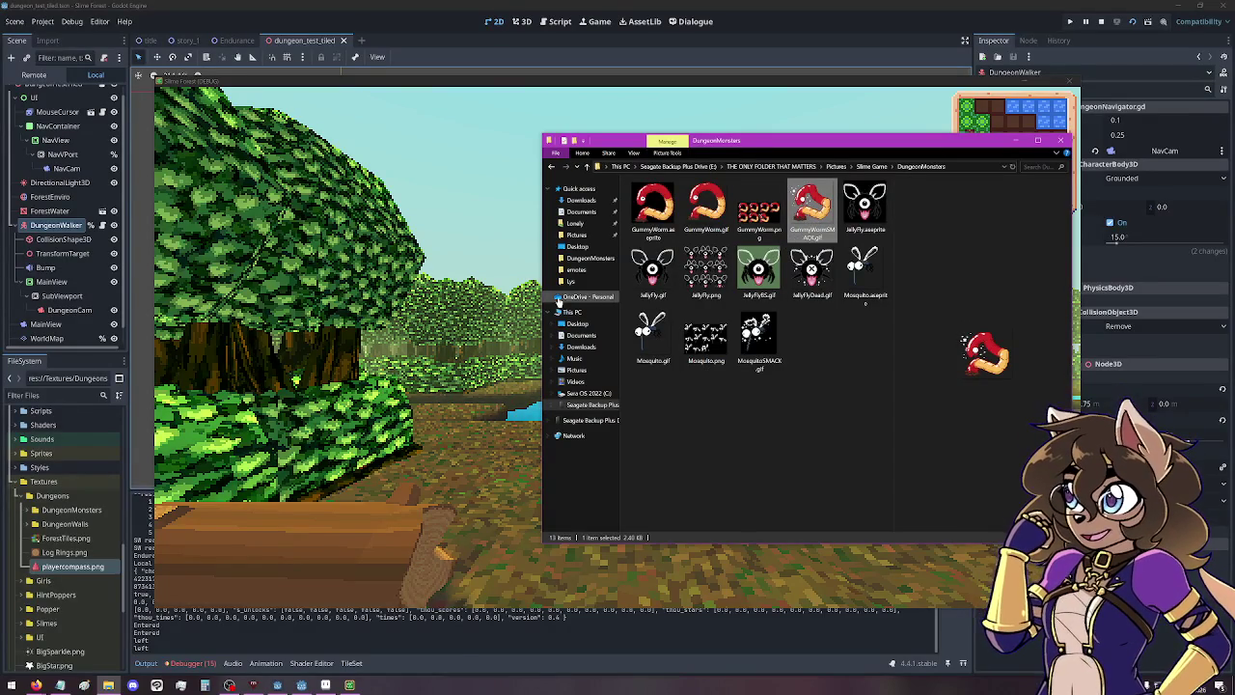
left_click(866, 170)
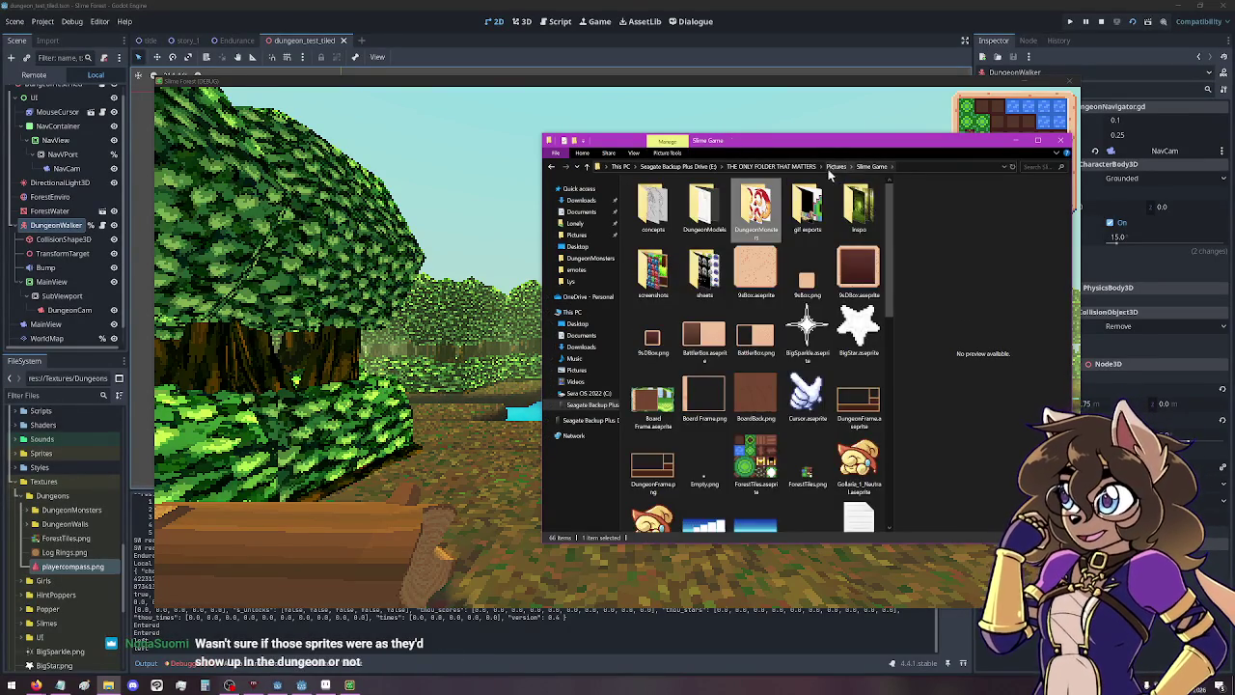
View monster_weak.obj from DungeonModels in 3D Viewer, then close the viewer, Explorer and running game.
double_click(711, 202)
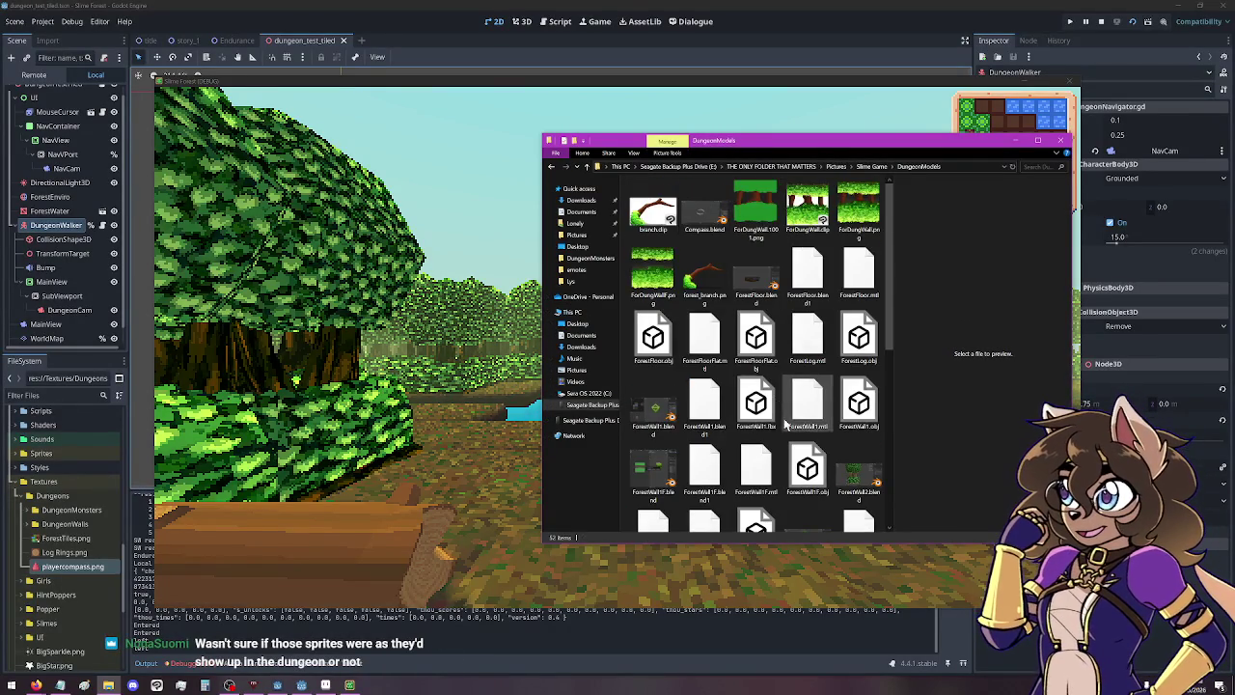
scroll(714, 386, "down", 5)
left_click(716, 449)
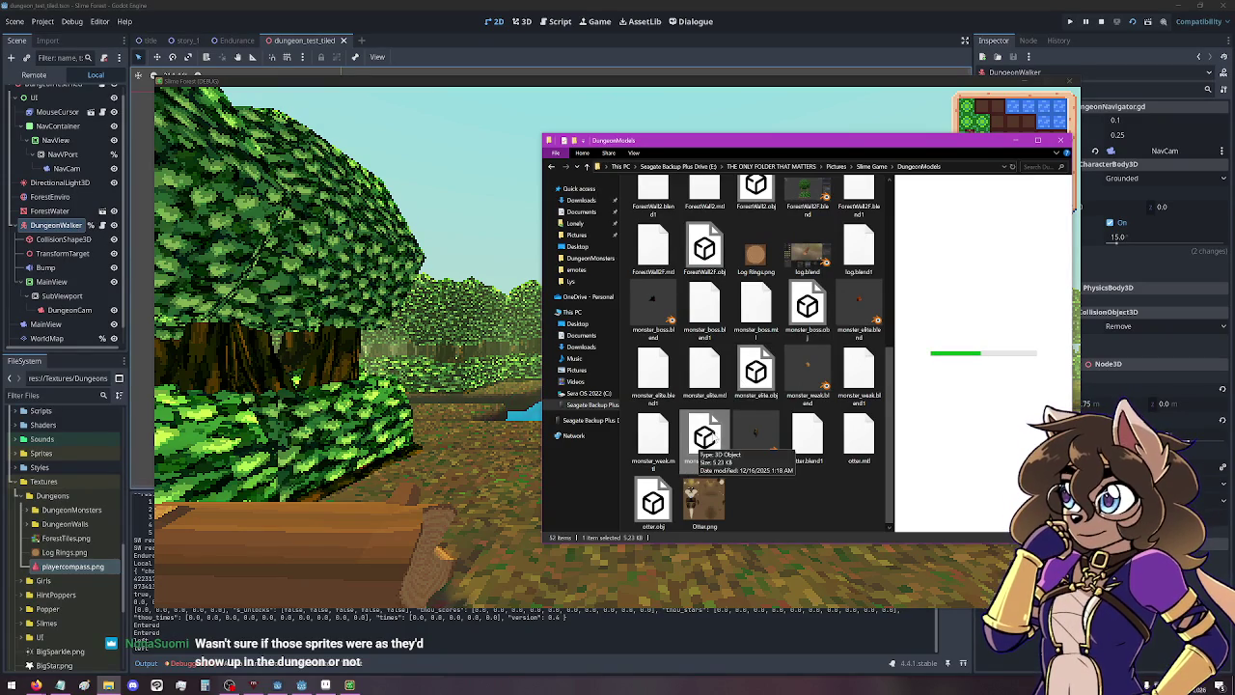
double_click(709, 440)
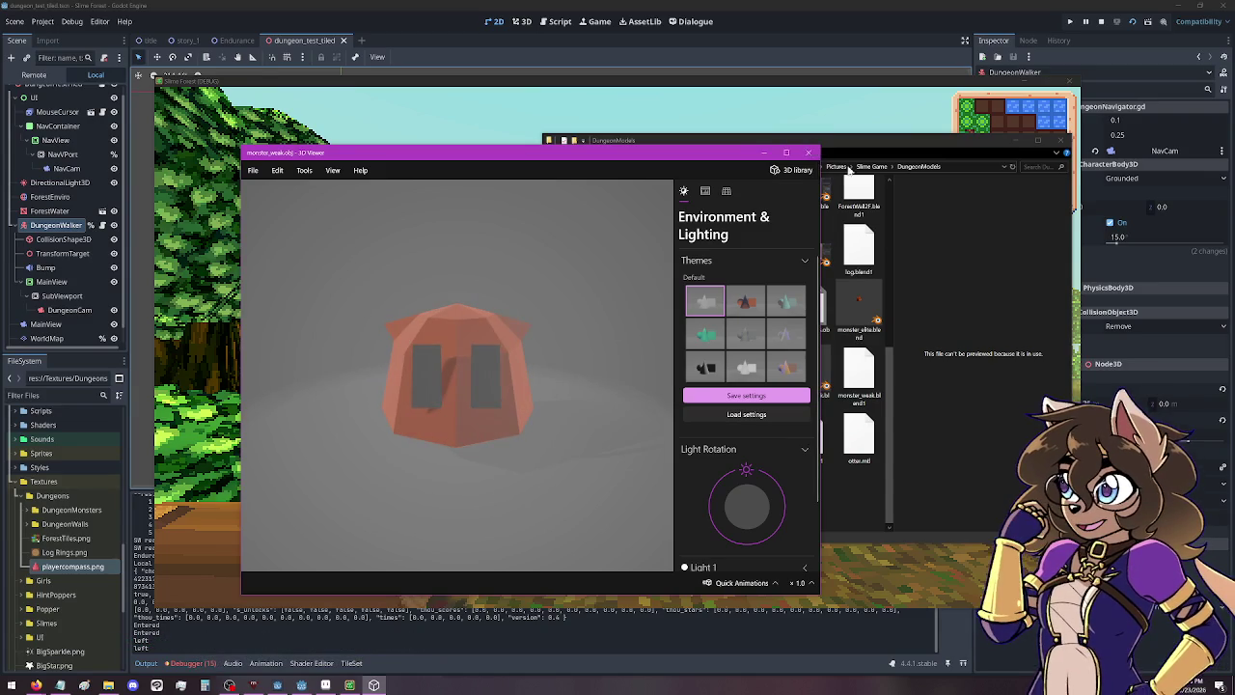
left_click(791, 170)
left_click(809, 153)
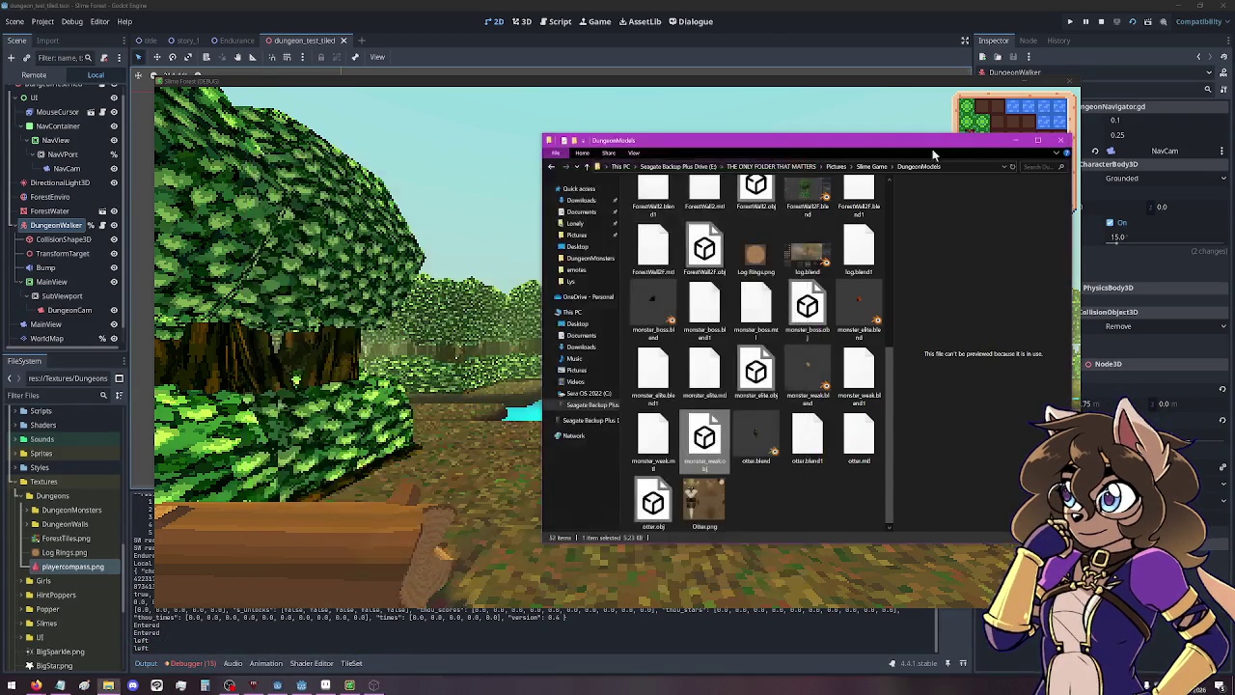
left_click(1062, 140)
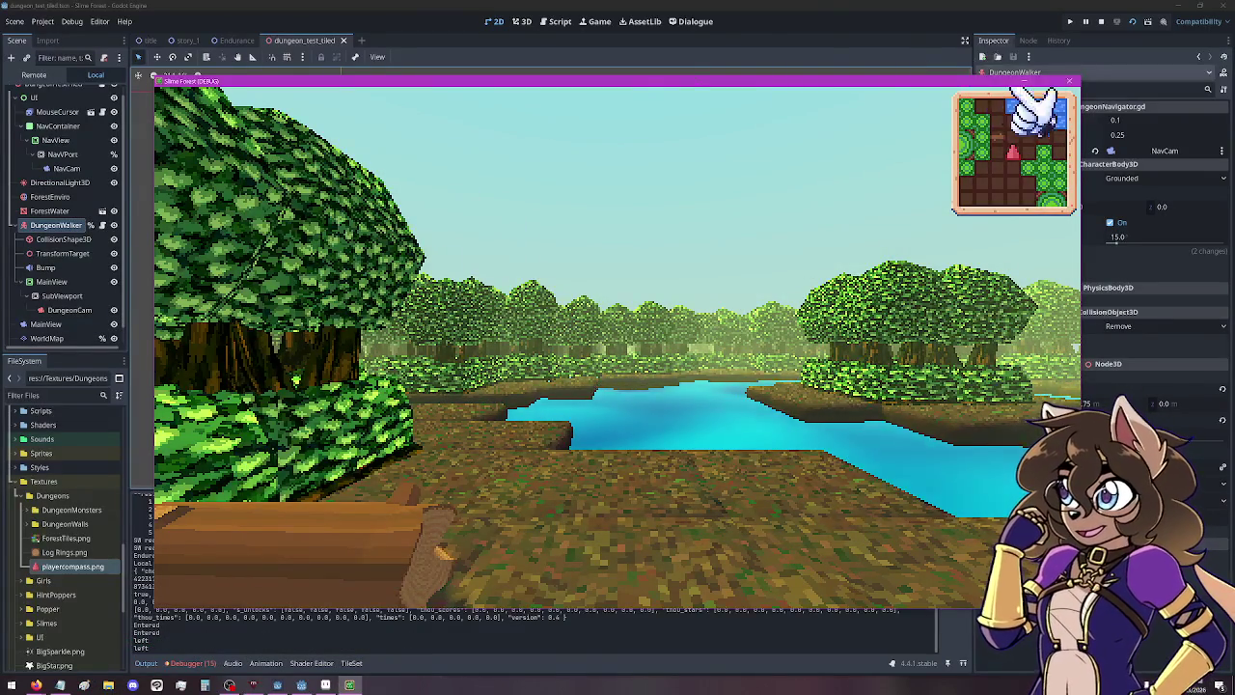
left_click(1071, 83)
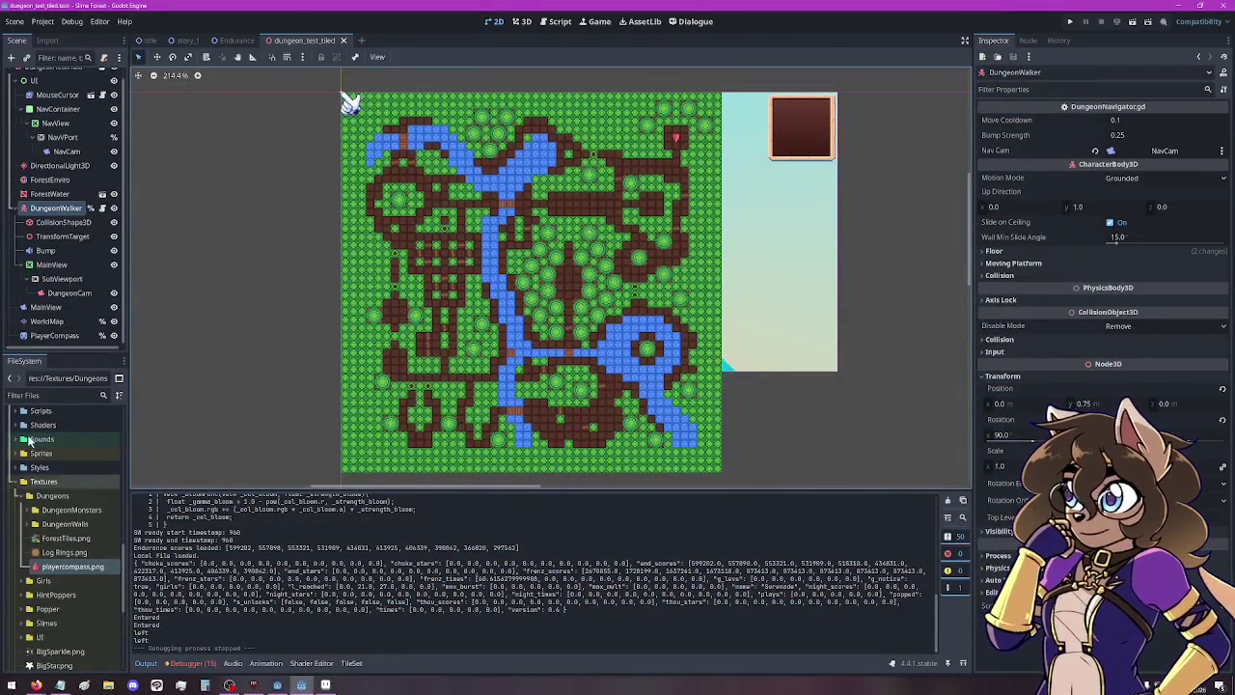
Open dungeon_monster.tscn from the Objects folder after briefly expanding and collapsing DungeonParts.
scroll(34, 487, "up", 5)
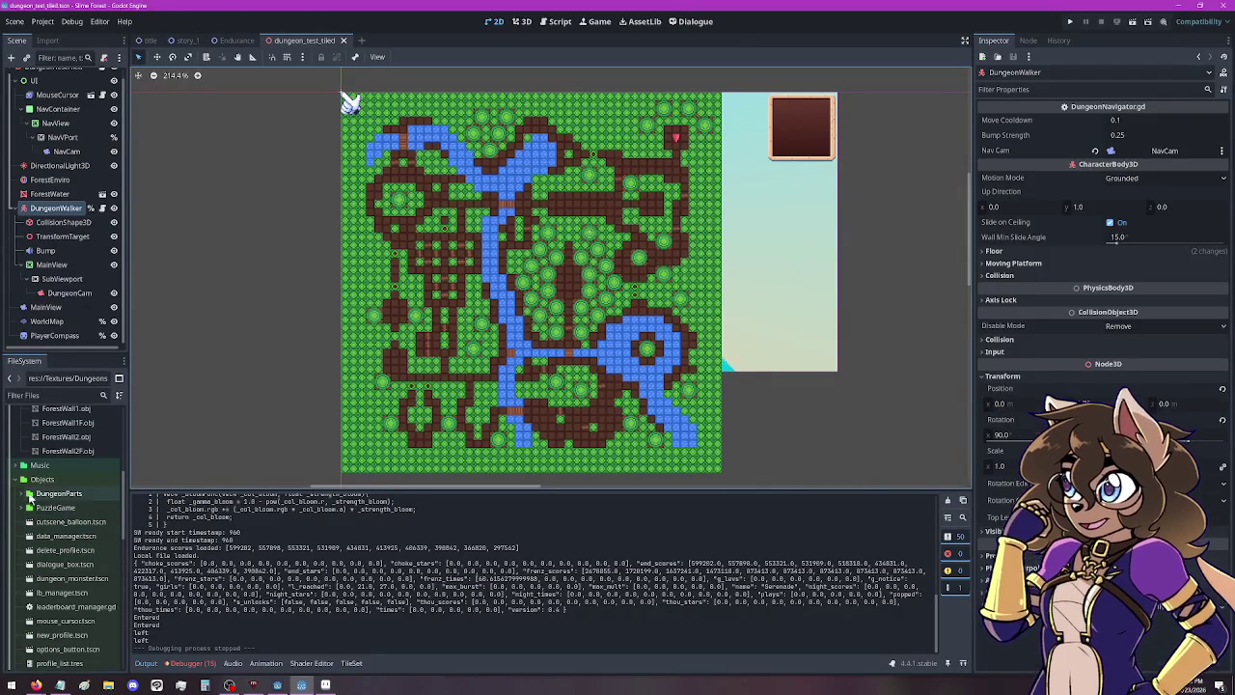
left_click(23, 493)
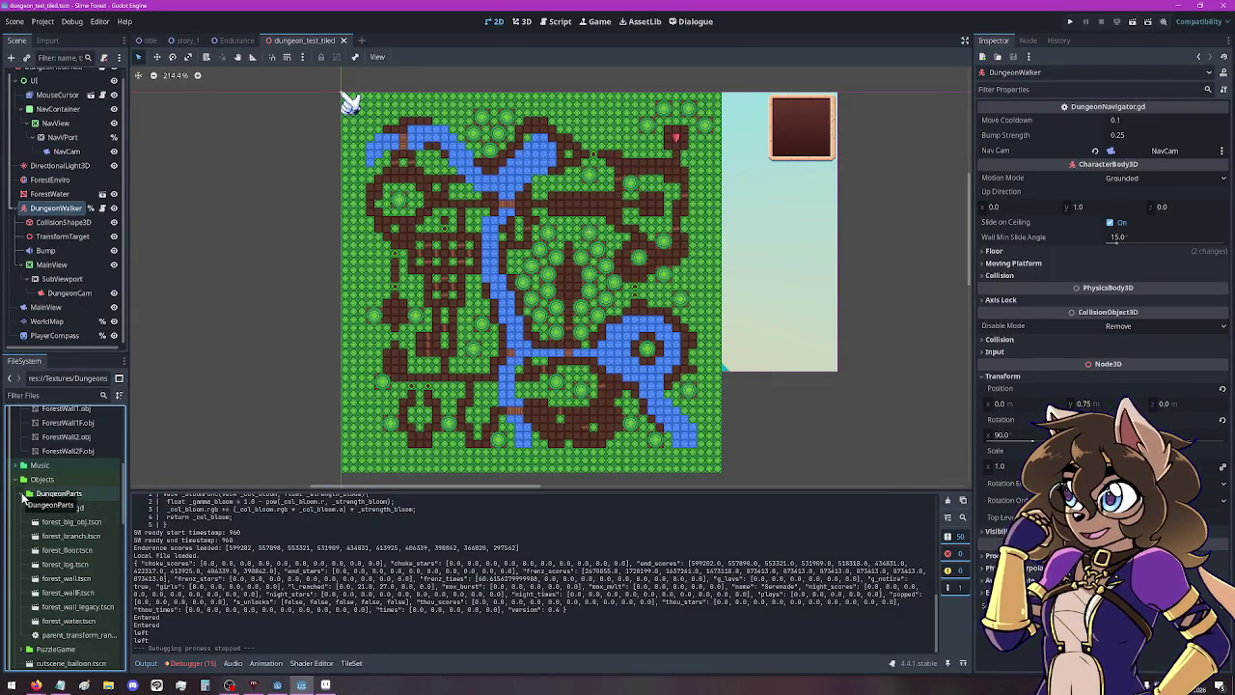
left_click(23, 493)
scroll(39, 540, "down", 1)
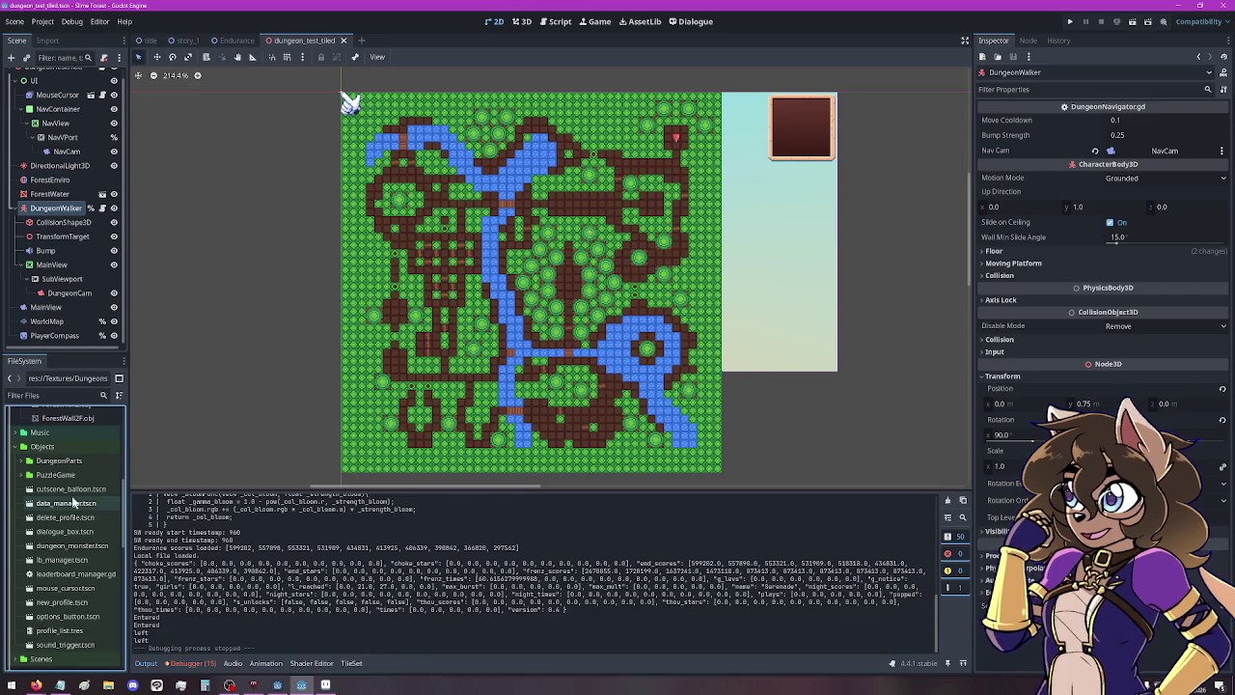
double_click(100, 547)
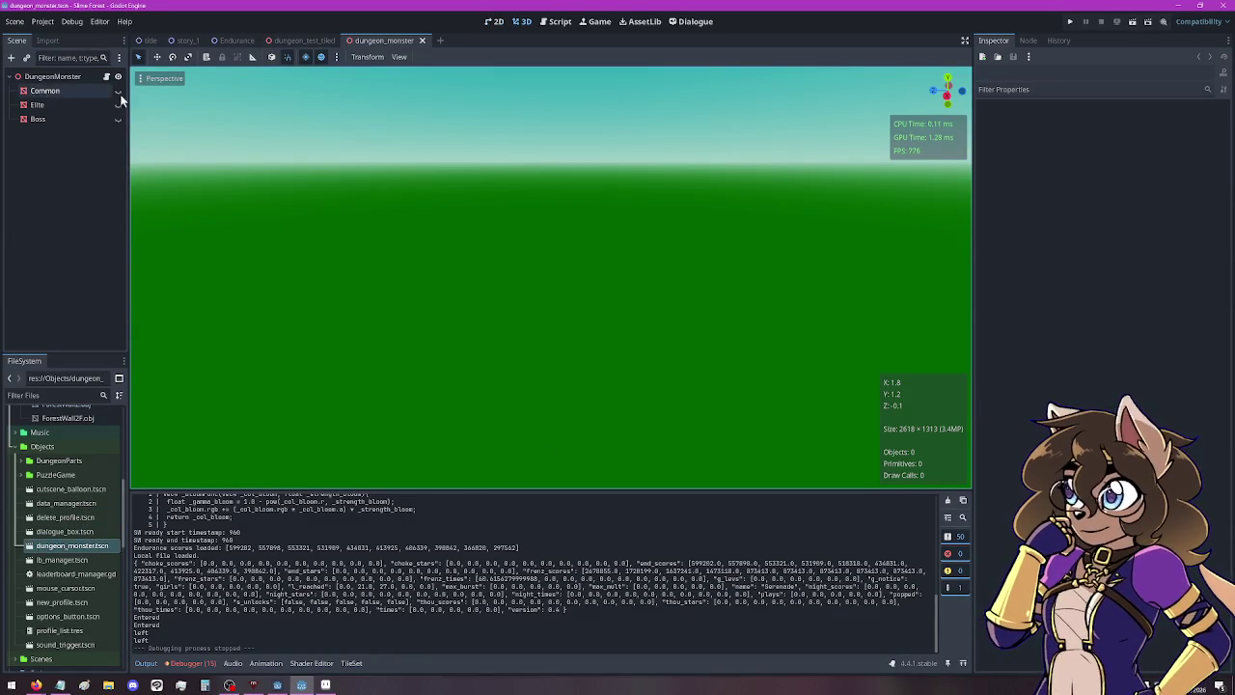
Show the Common monster variant, orbit around its model, then hide it again.
left_click(119, 91)
scroll(596, 278, "up", 3)
mouse_move(596, 278)
left_mouse_down()
mouse_move(531, 270)
mouse_move(577, 278)
mouse_move(580, 290)
mouse_move(545, 274)
mouse_move(604, 275)
mouse_move(500, 312)
mouse_move(583, 342)
mouse_move(589, 322)
left_mouse_up()
left_click(118, 90)
Show the Elite and then the Boss variant in turn, orbiting the Boss, and hide both.
left_click(117, 105)
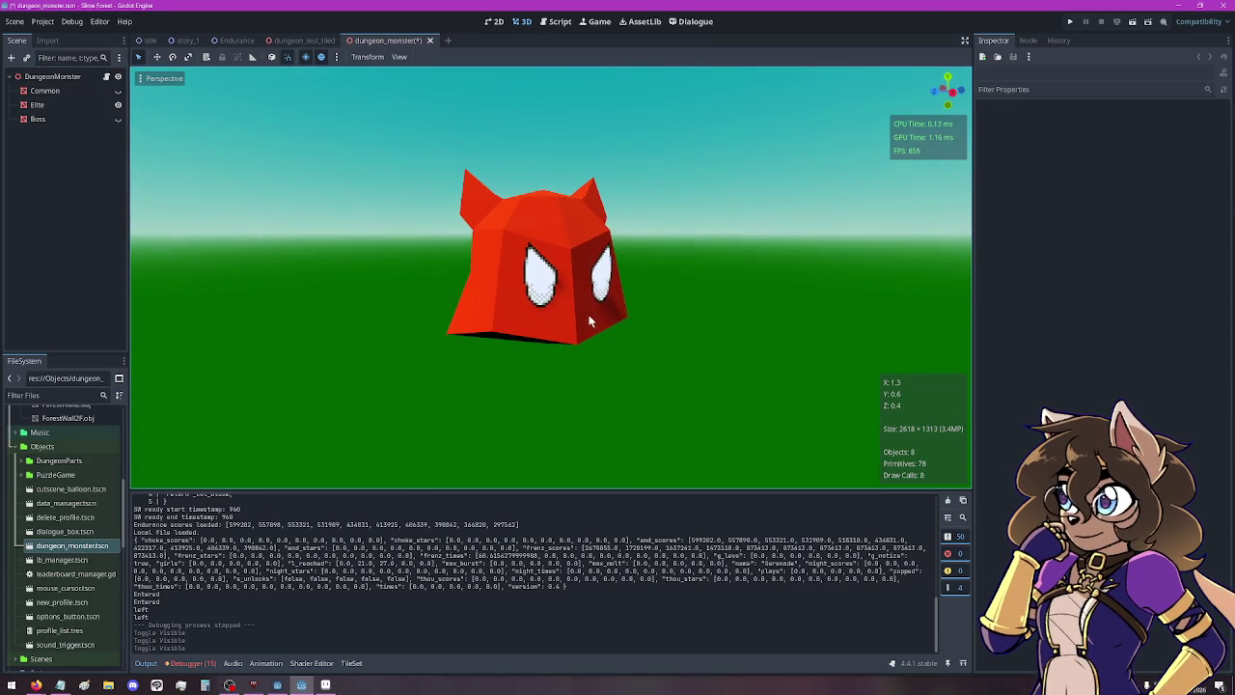
left_click(118, 104)
left_click(118, 119)
mouse_move(464, 232)
left_mouse_down()
mouse_move(436, 215)
mouse_move(483, 263)
mouse_move(493, 255)
left_mouse_up()
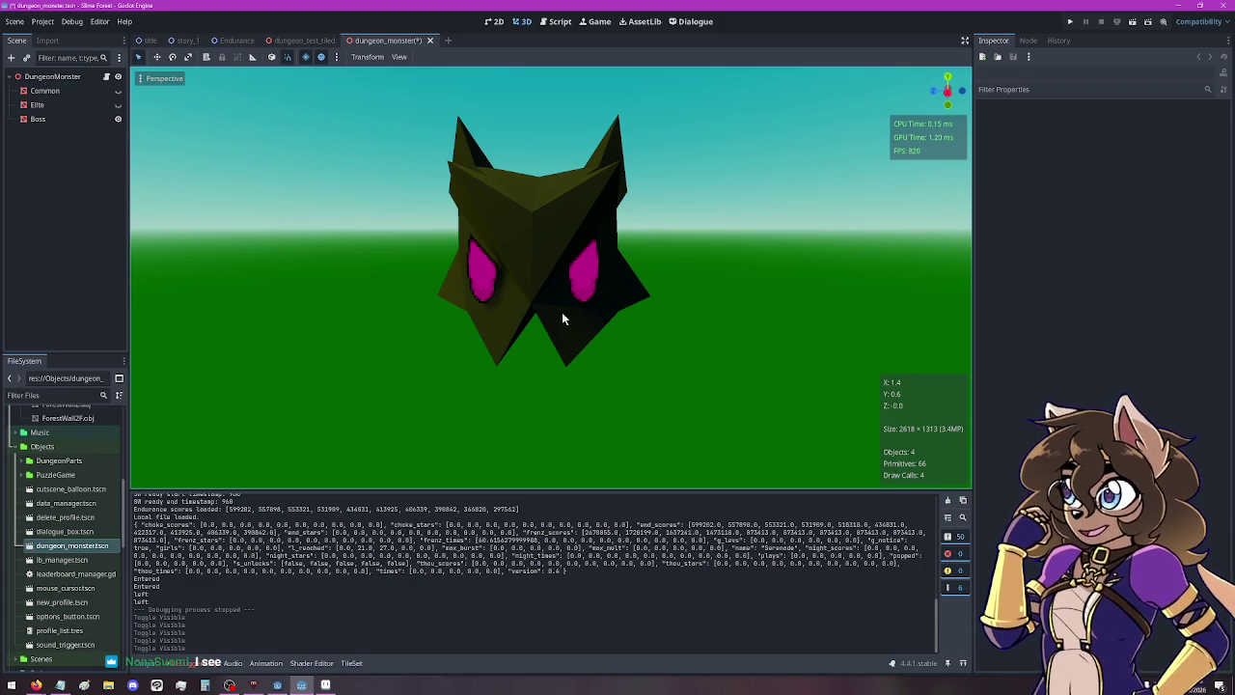
left_click(118, 119)
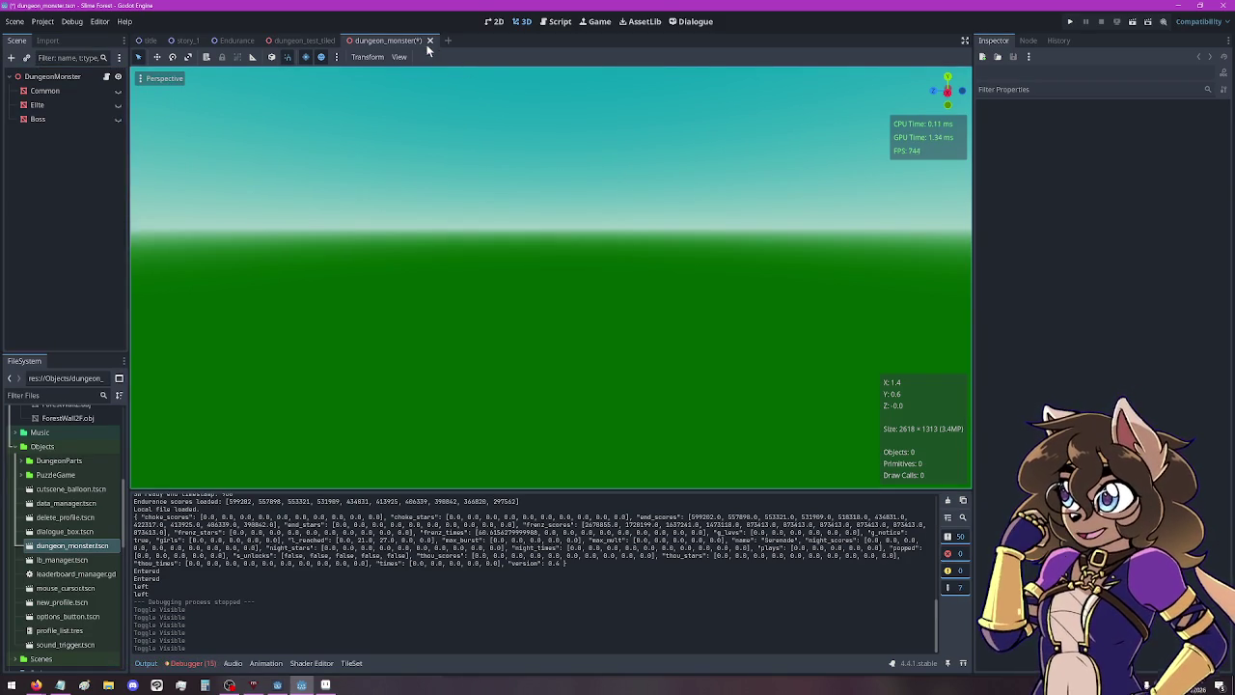
Close dungeon_monster with Don't Save, zoom around the dungeon_test_tiled terrain, then switch to Aseprite.
left_click(430, 40)
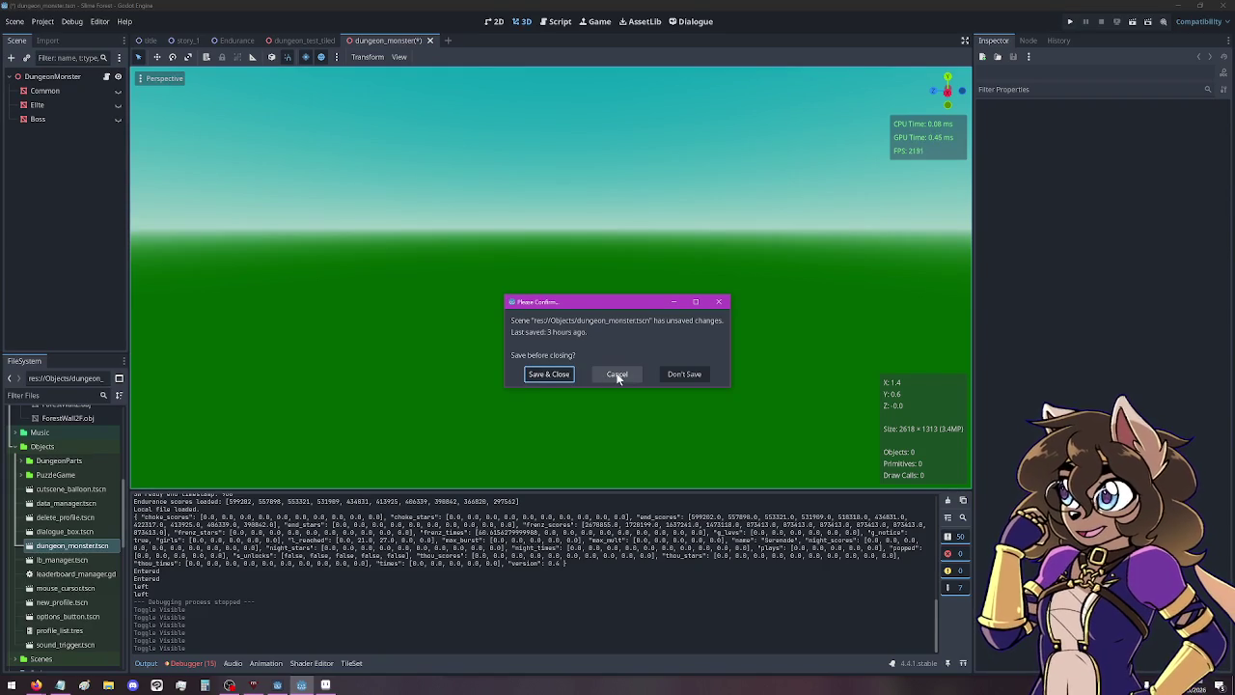
left_click(671, 377)
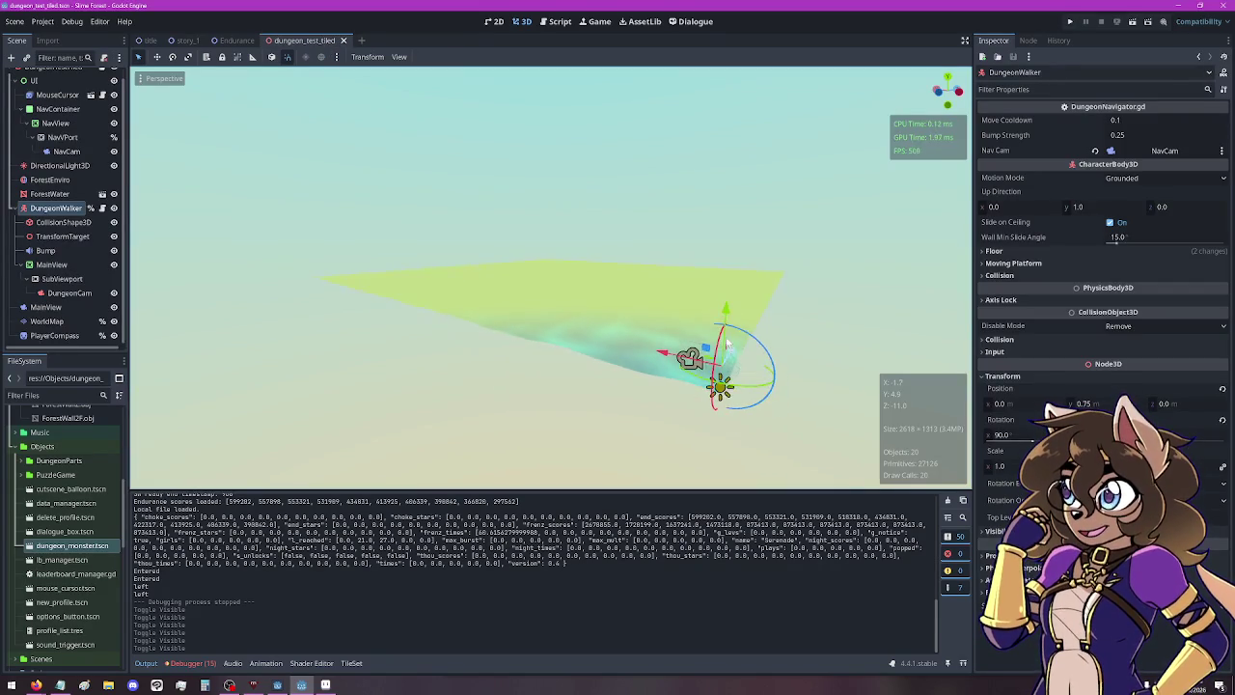
scroll(725, 336, "up", 5)
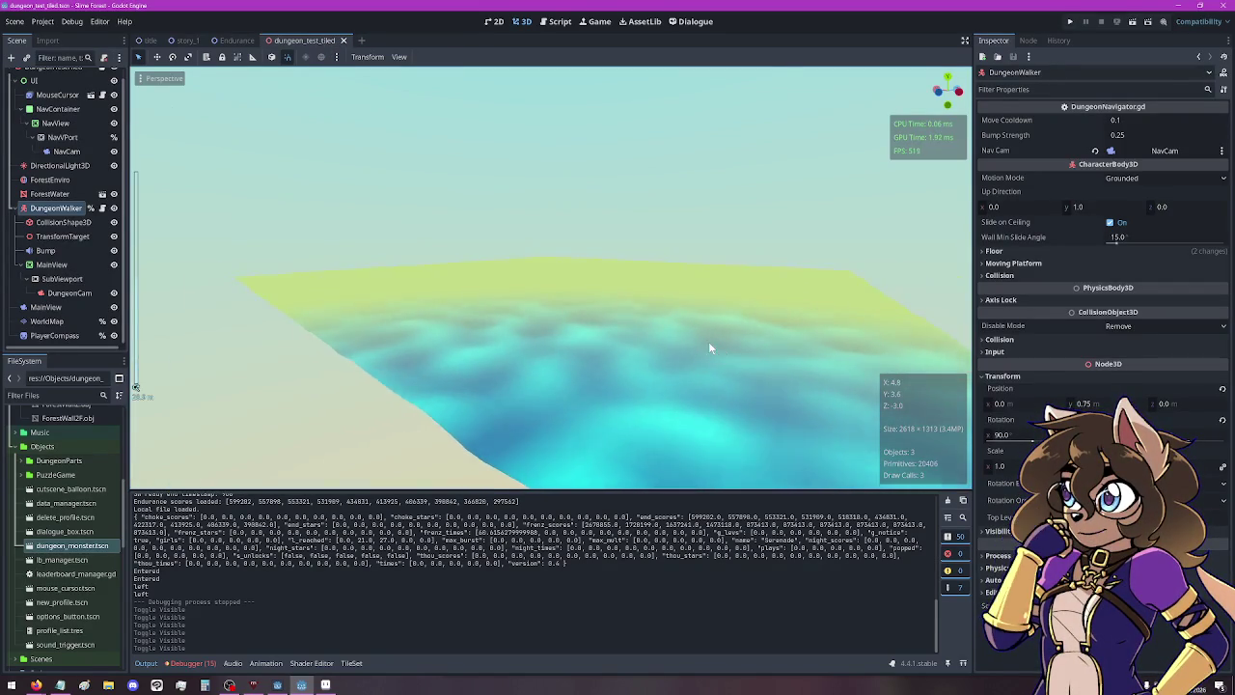
scroll(697, 338, "up", 3)
scroll(685, 335, "down", 3)
scroll(705, 326, "up", 3)
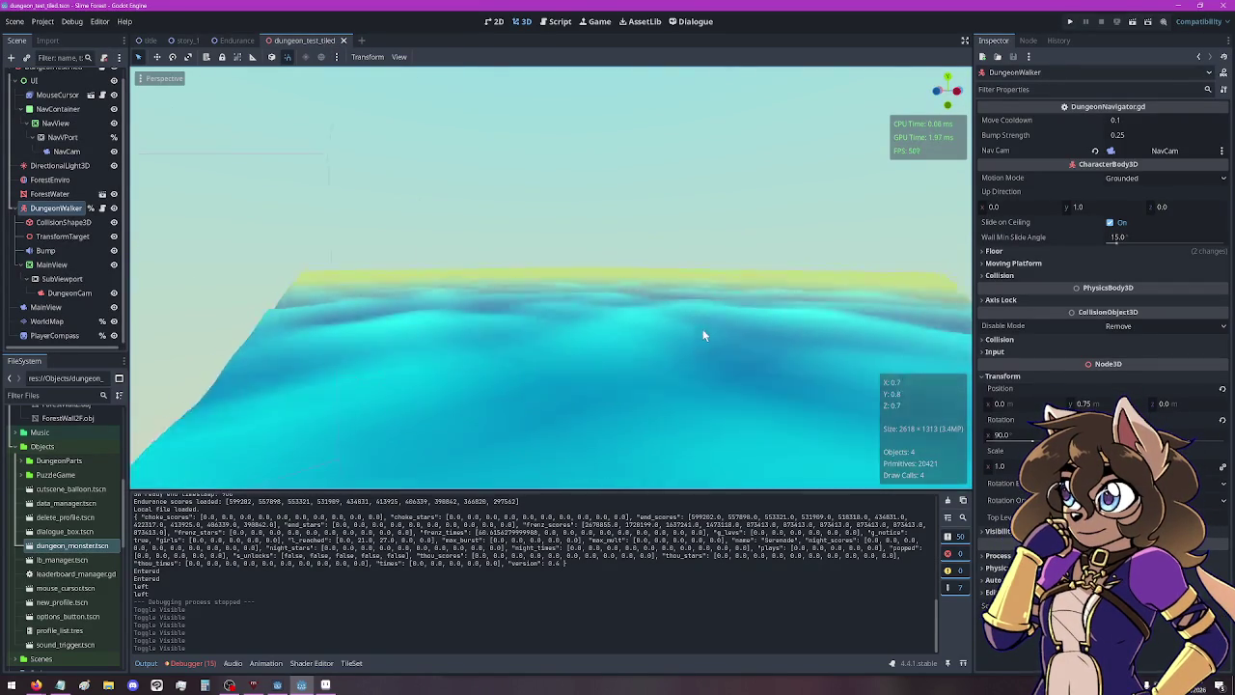
scroll(704, 335, "down", 5)
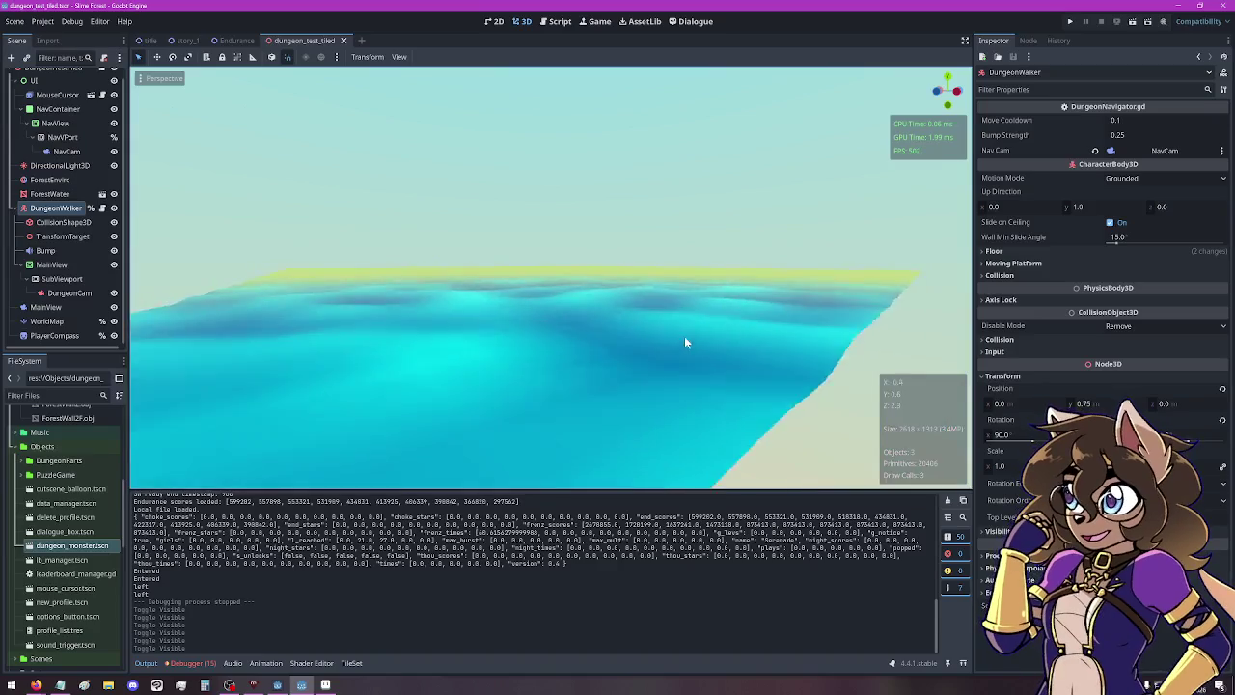
scroll(665, 338, "down", 1)
scroll(637, 339, "up", 5)
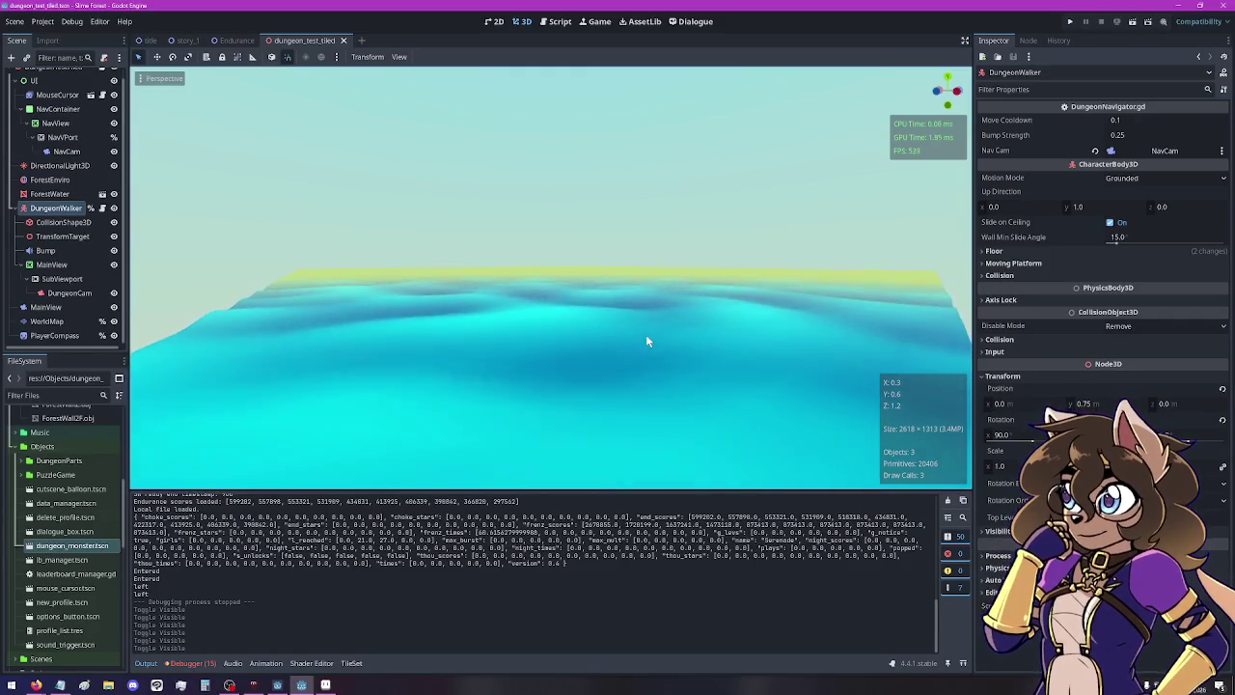
left_click(325, 684)
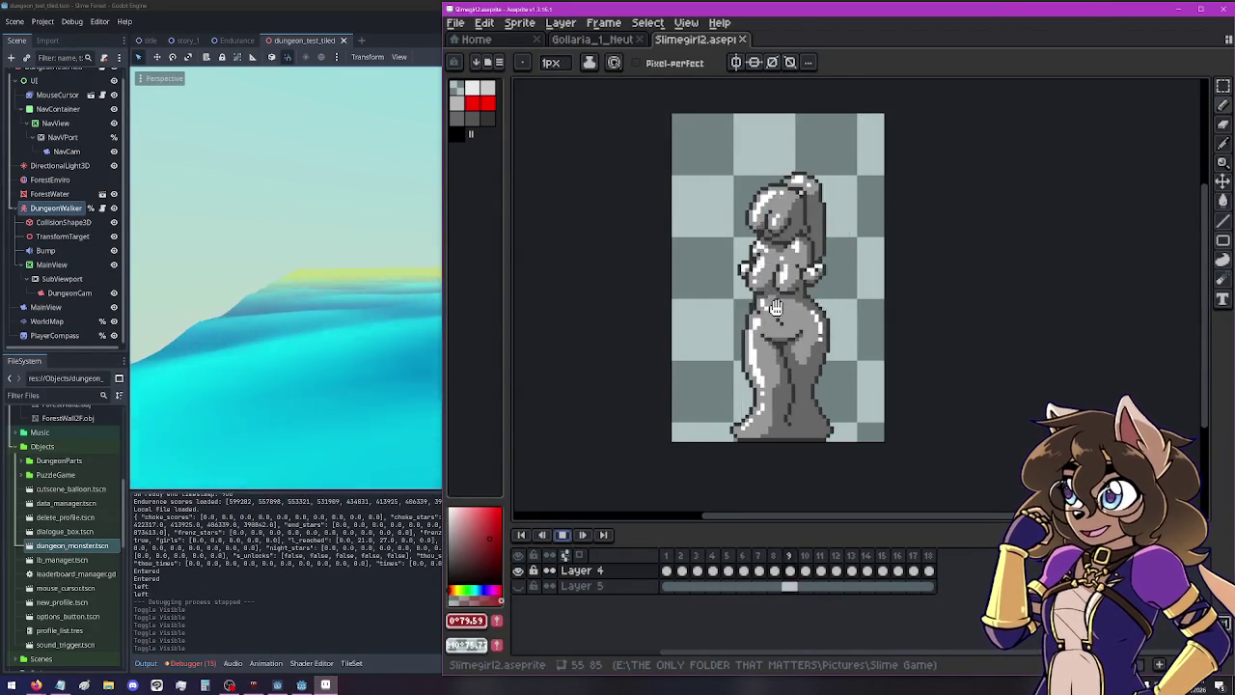
View the Gollaria neutral sprite, then go back to the Slimegirl2 animation.
left_click(593, 40)
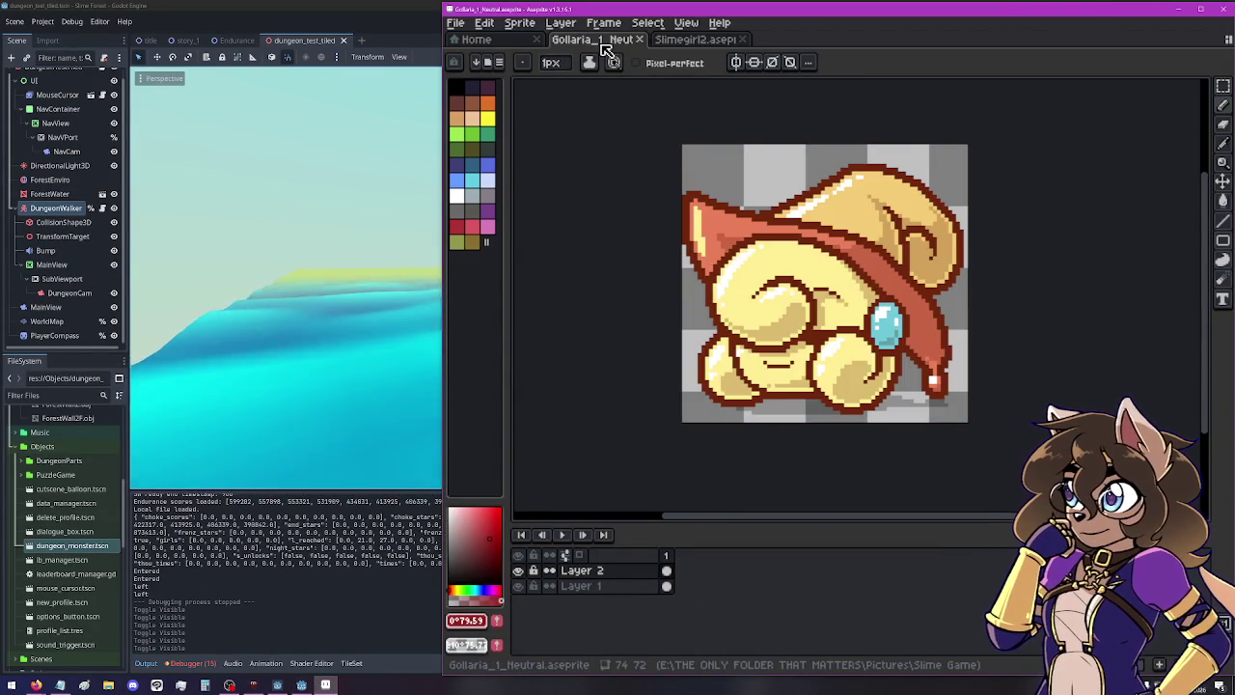
scroll(793, 250, "up", 2)
scroll(794, 250, "down", 1)
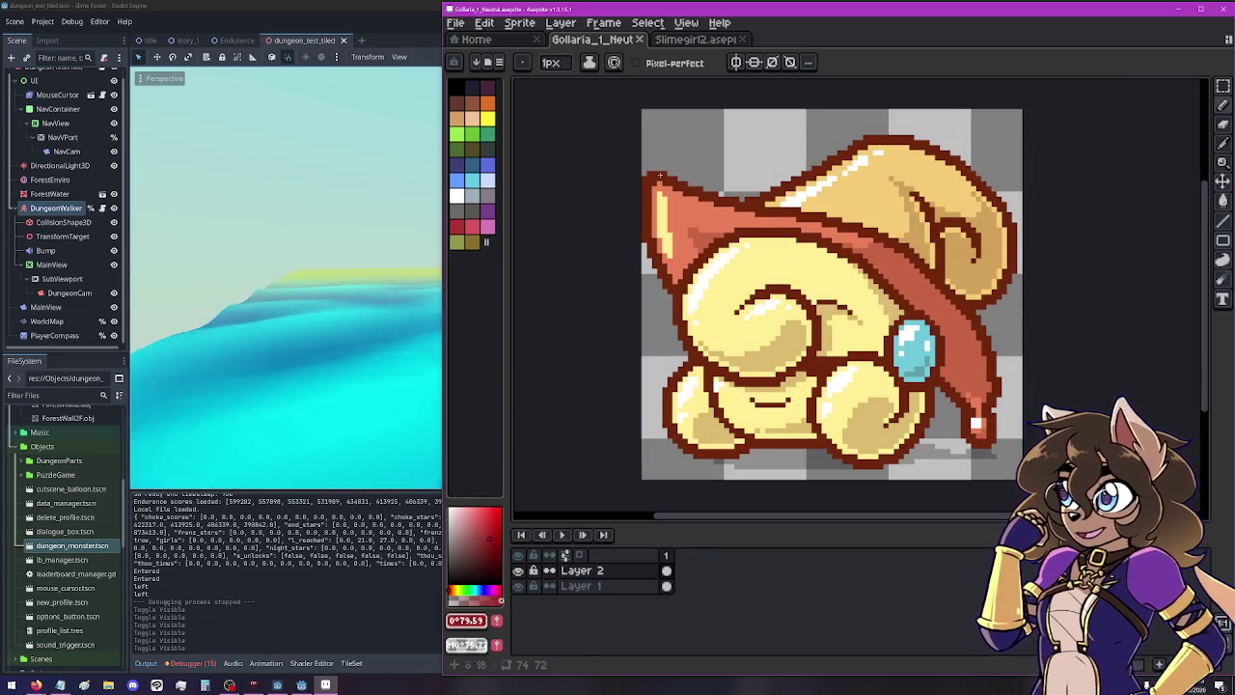
left_click(661, 40)
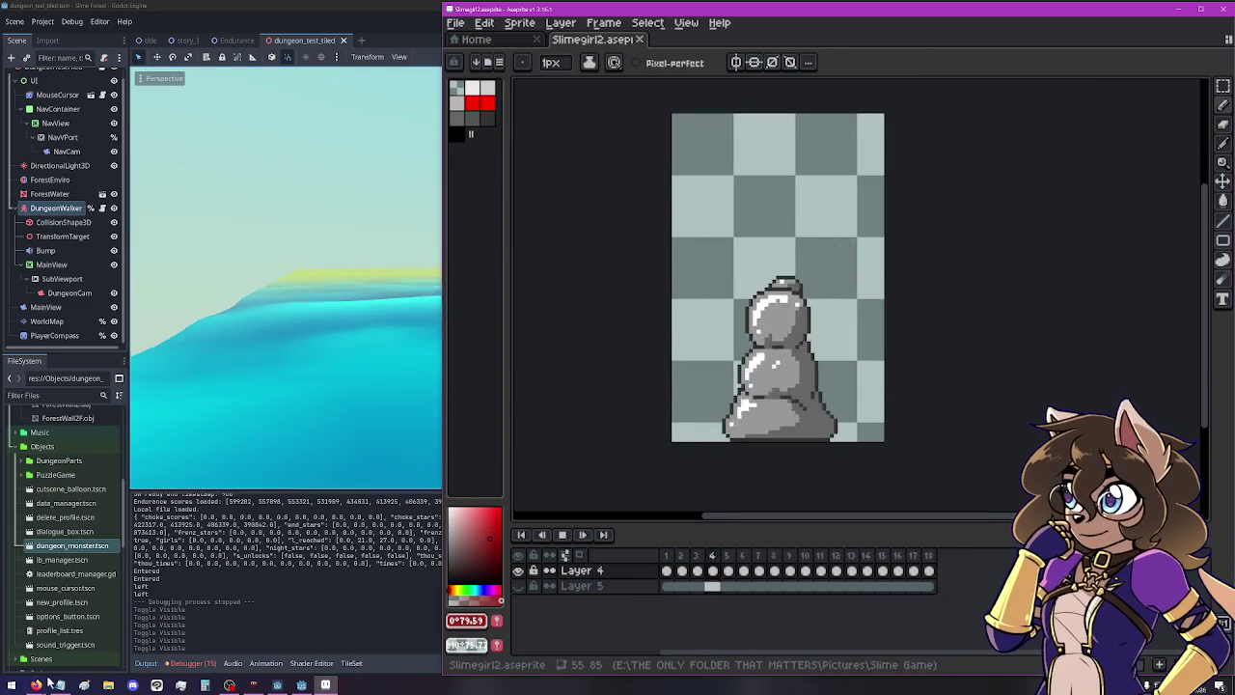
Browse to Pictures > Slime Game in File Explorer and open BattlerBox.aseprite in Aseprite.
key("super+e")
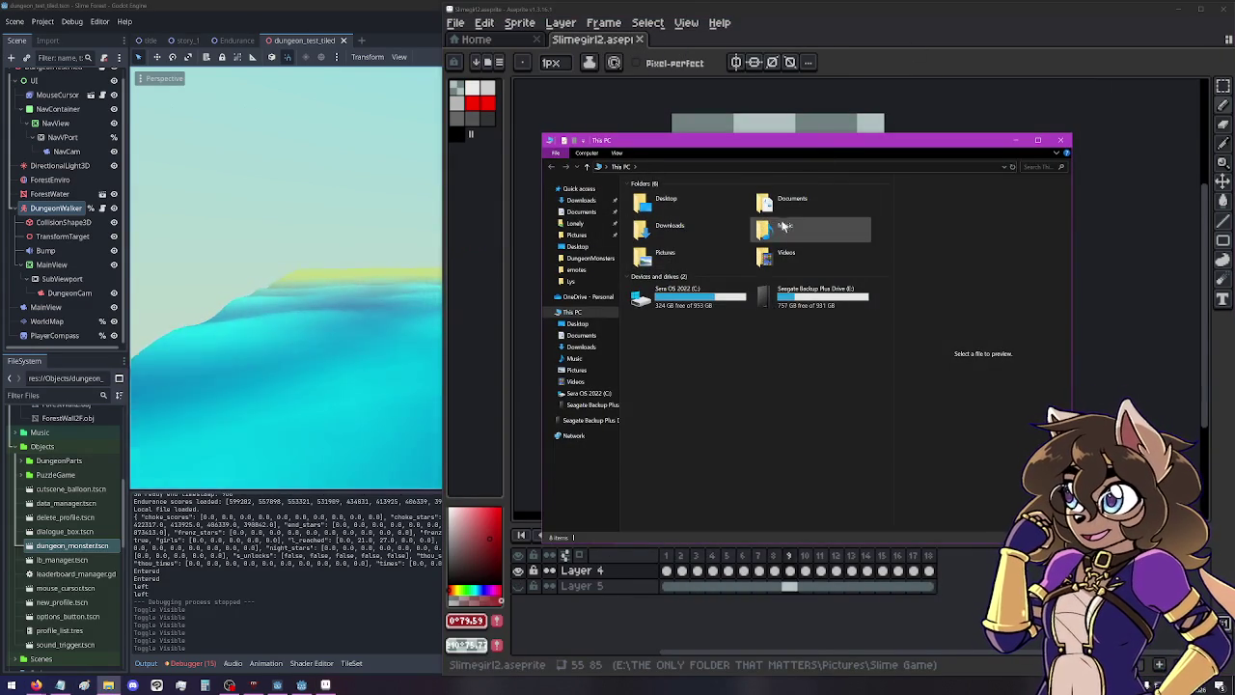
left_click(590, 258)
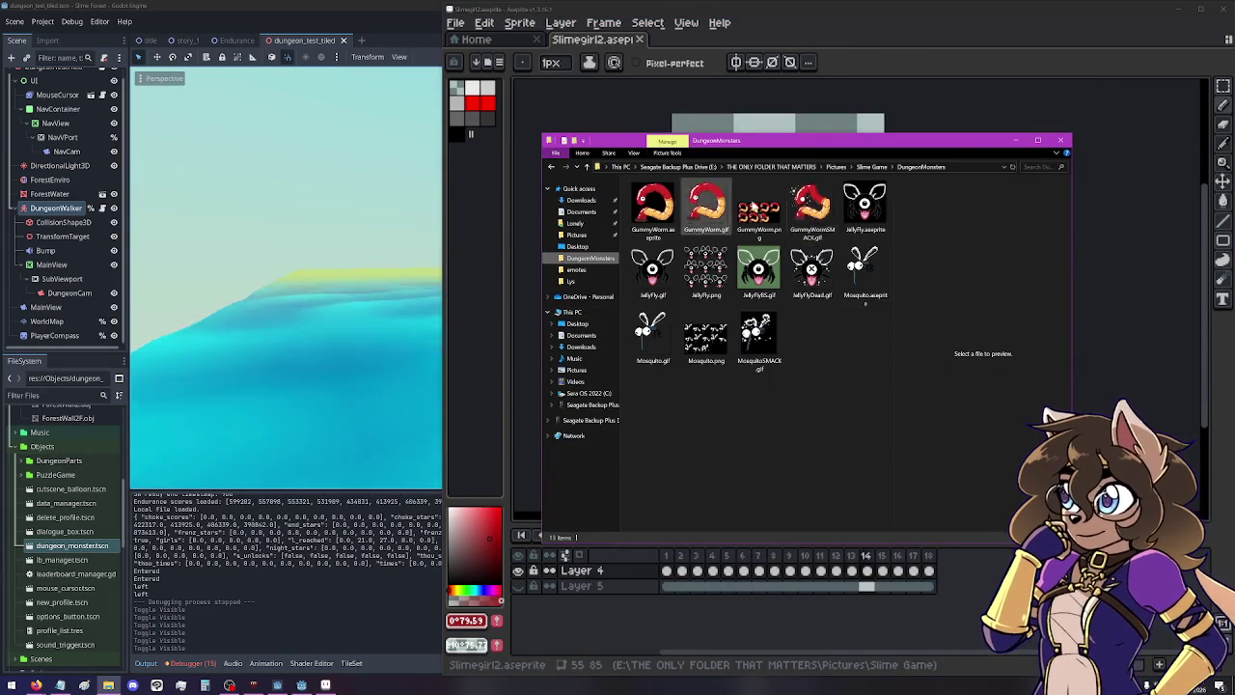
left_click(871, 165)
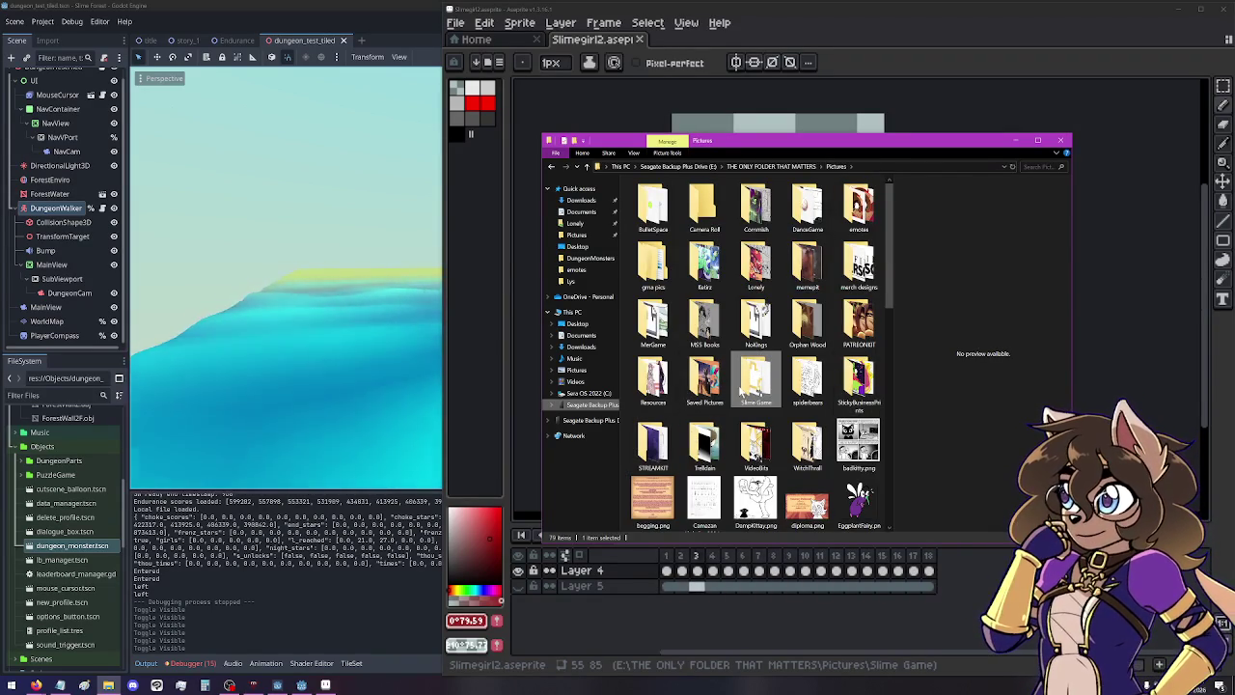
double_click(755, 381)
scroll(808, 370, "down", 1)
scroll(808, 371, "up", 1)
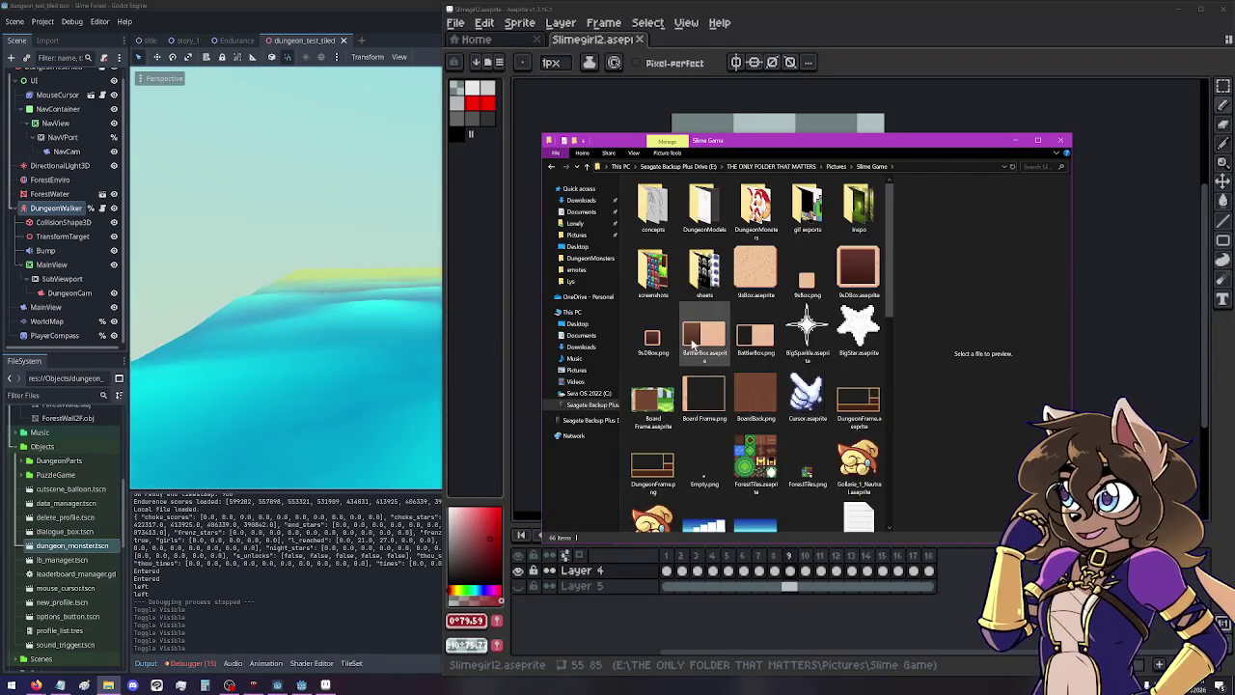
left_click(701, 337)
double_click(720, 335)
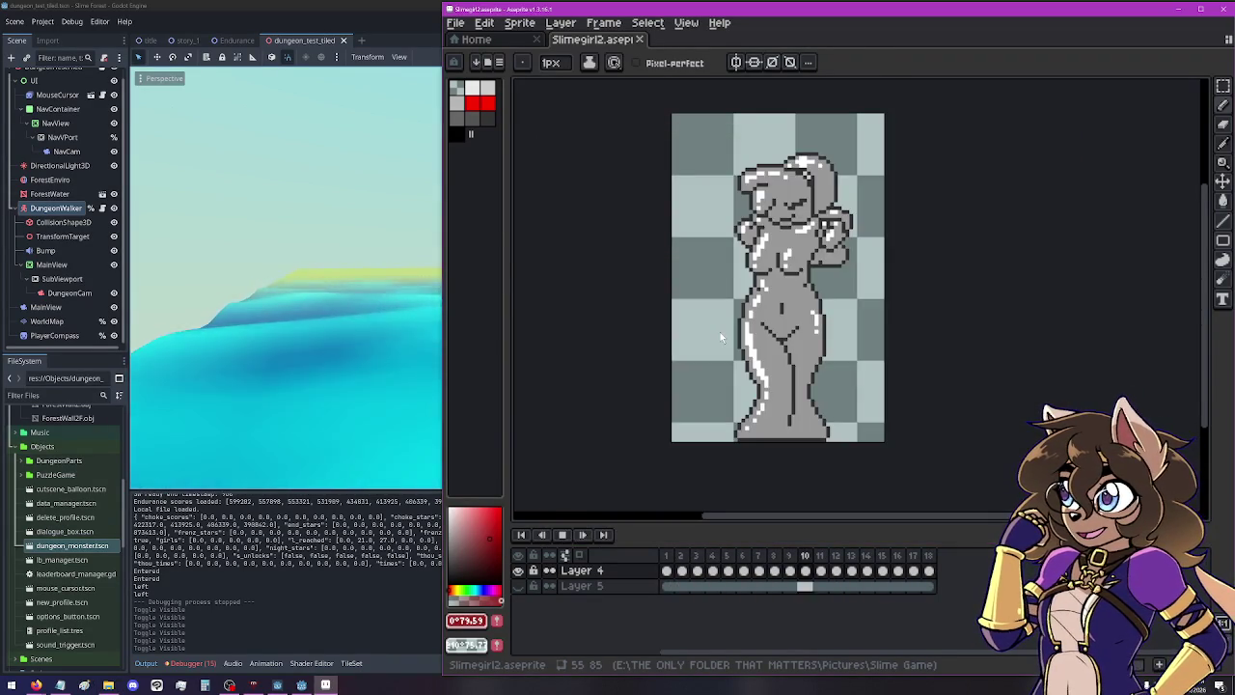
scroll(872, 306, "up", 3)
scroll(872, 306, "up", 1)
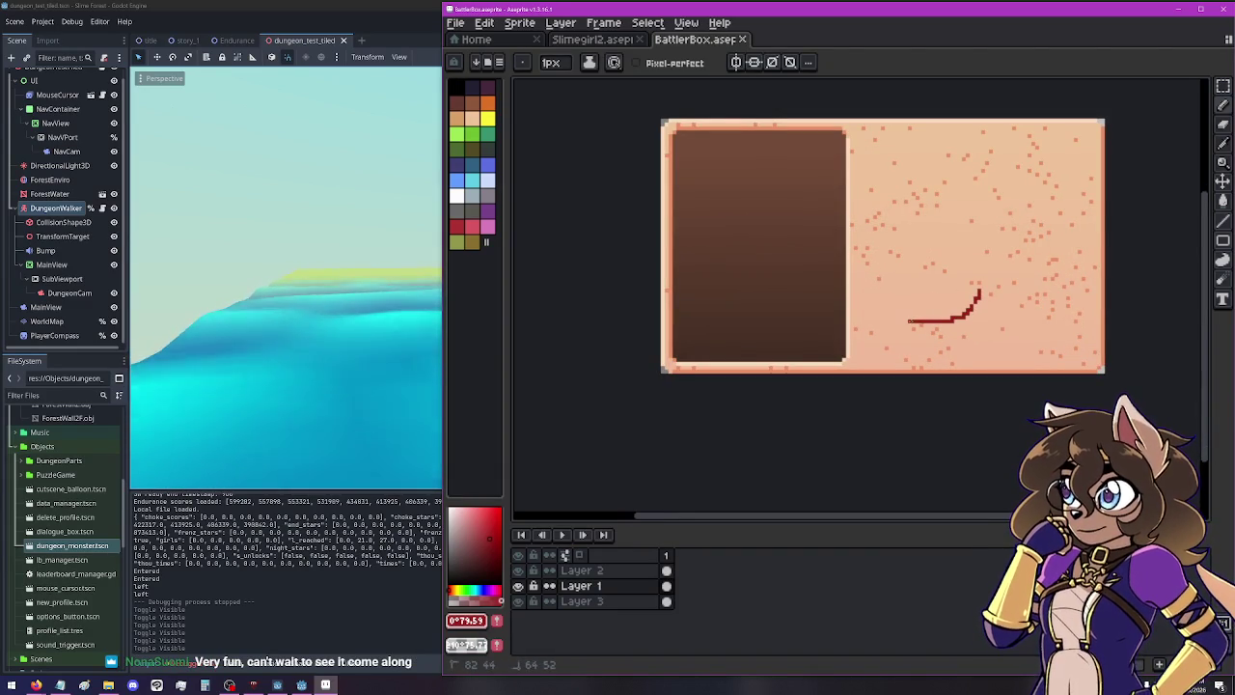
Erase the red stroke from BattlerBox's Layer 1 and close the sprite.
key("ctrl+a")
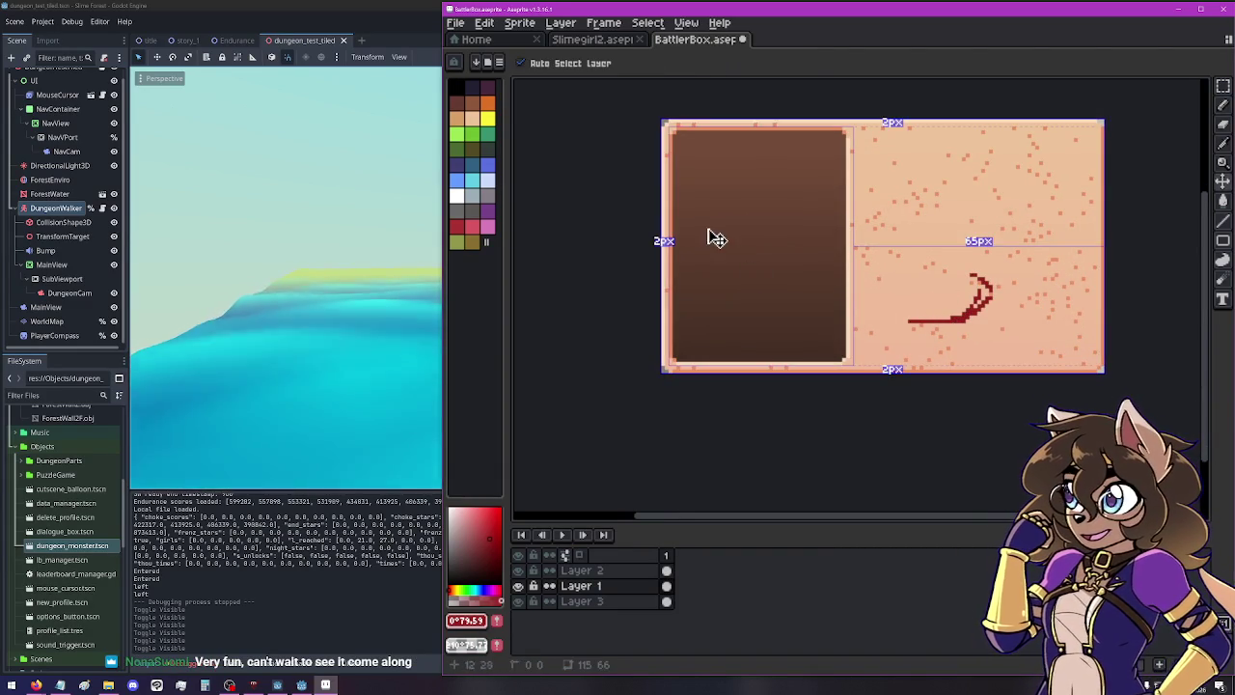
key("Delete")
key("ctrl+d")
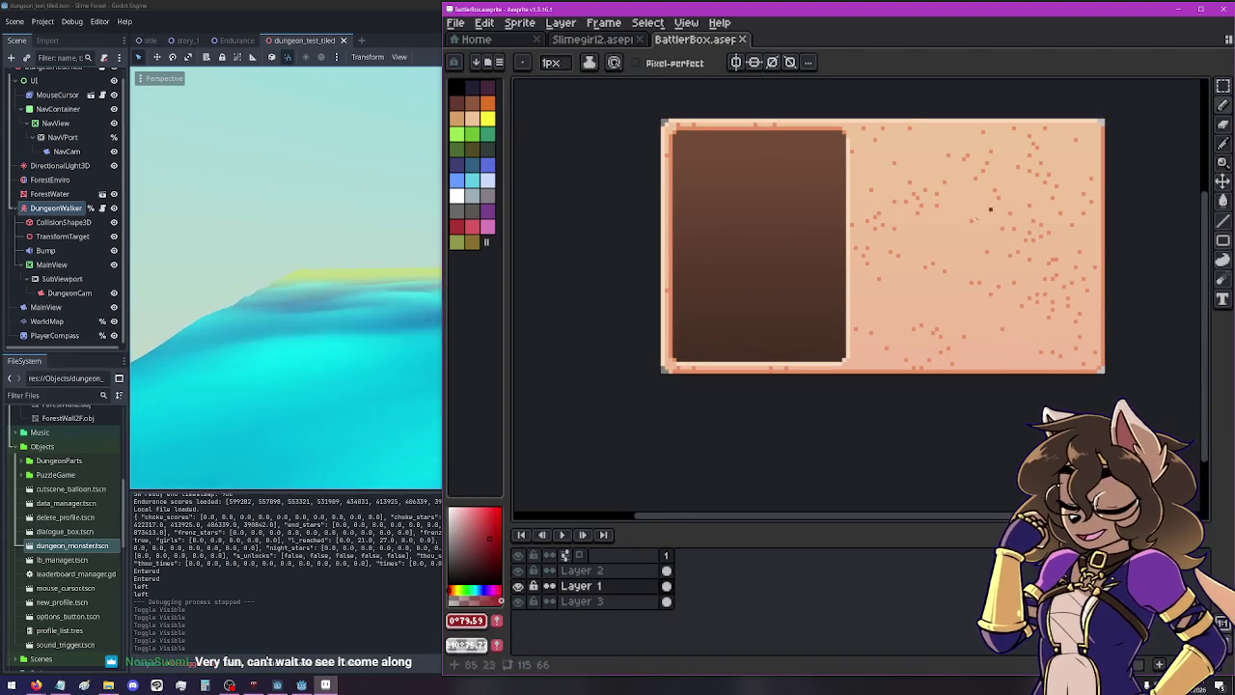
left_click(742, 39)
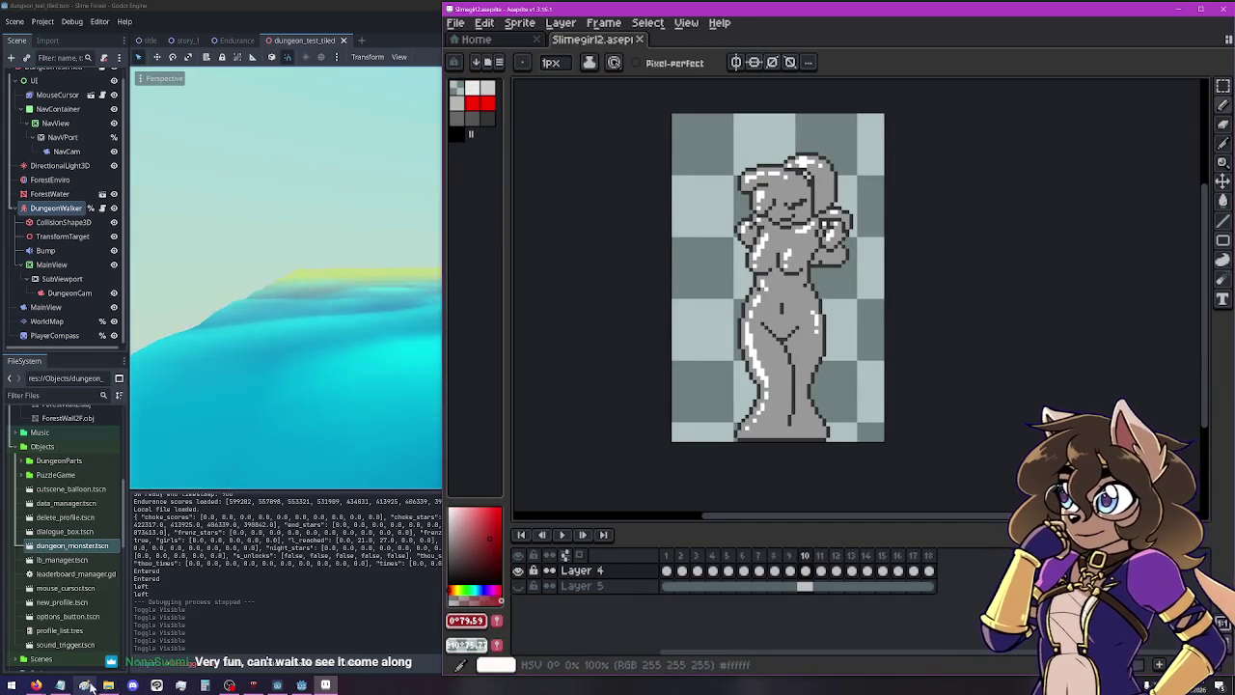
Back in the Slime Game folder, preview 9sDBox, then open DungeonFrame.png in the image viewer.
key("alt+Tab")
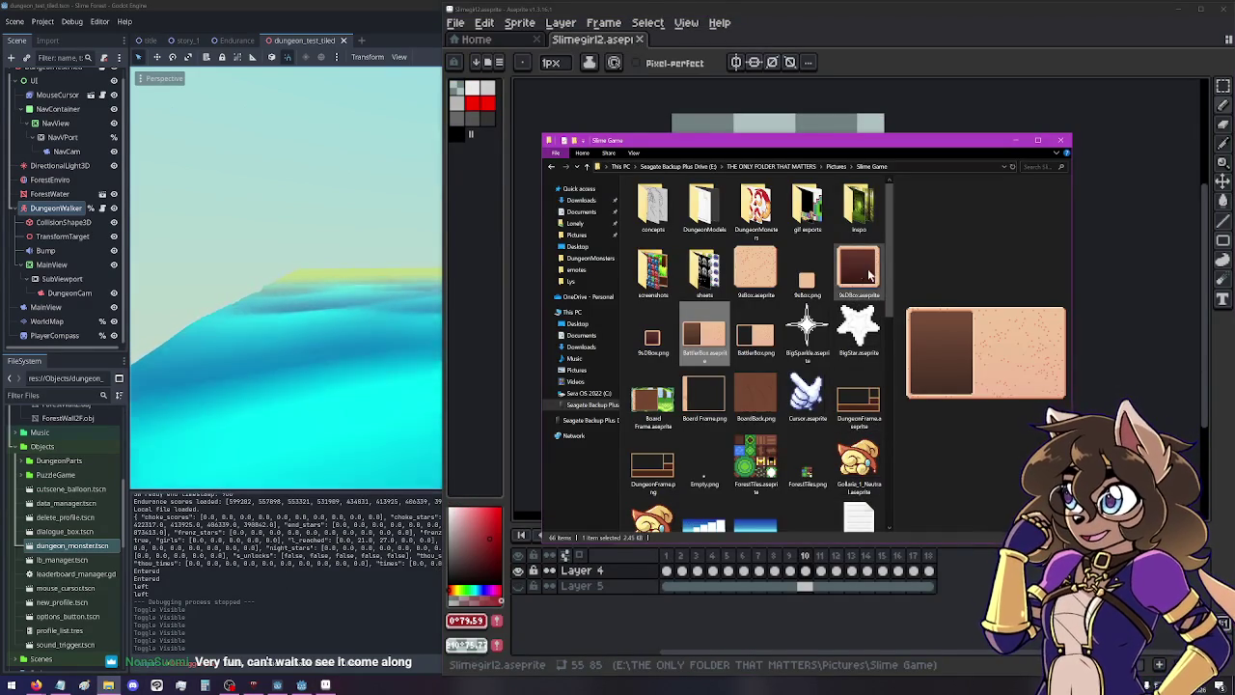
left_click(858, 268)
left_click(858, 400)
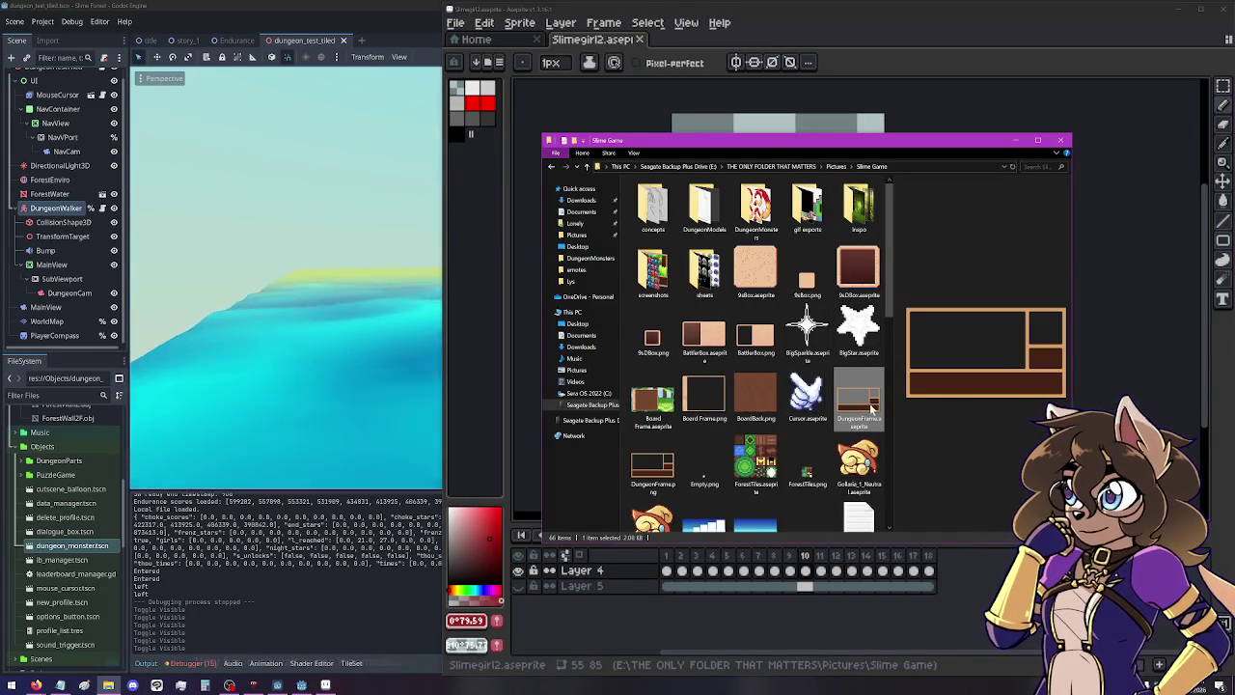
double_click(653, 467)
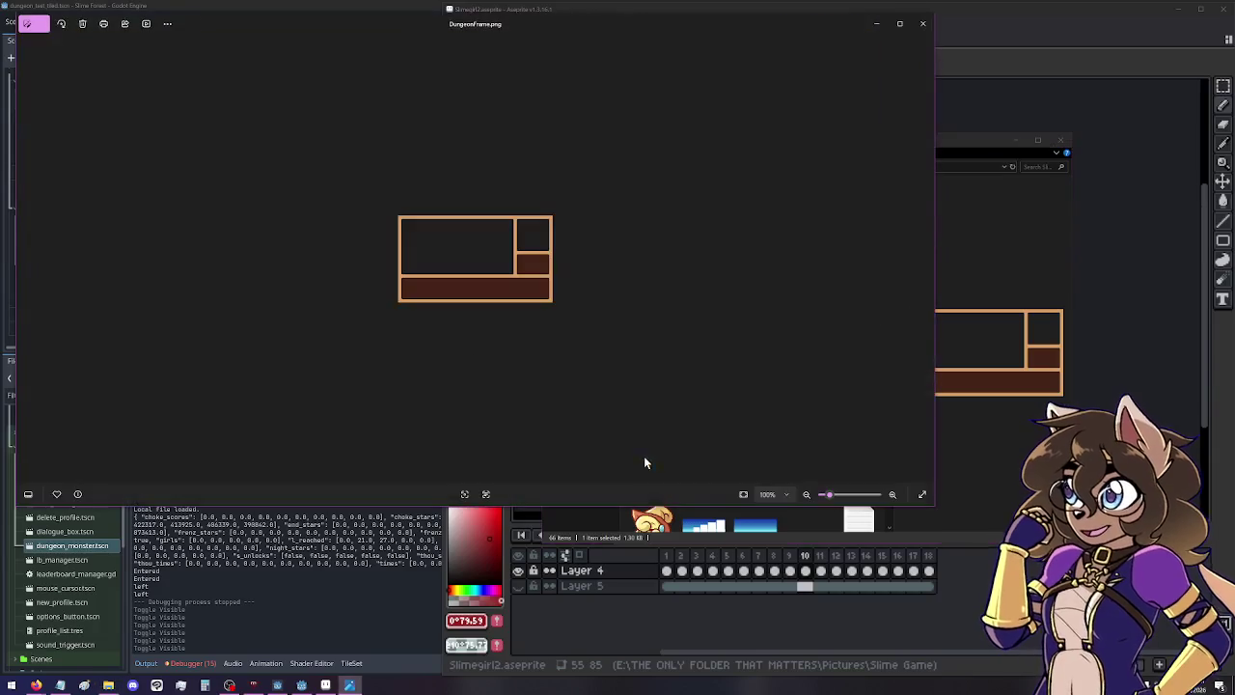
Zoom in on DungeonFrame.png, close Photos, and return to the Godot editor.
scroll(395, 249, "up", 3)
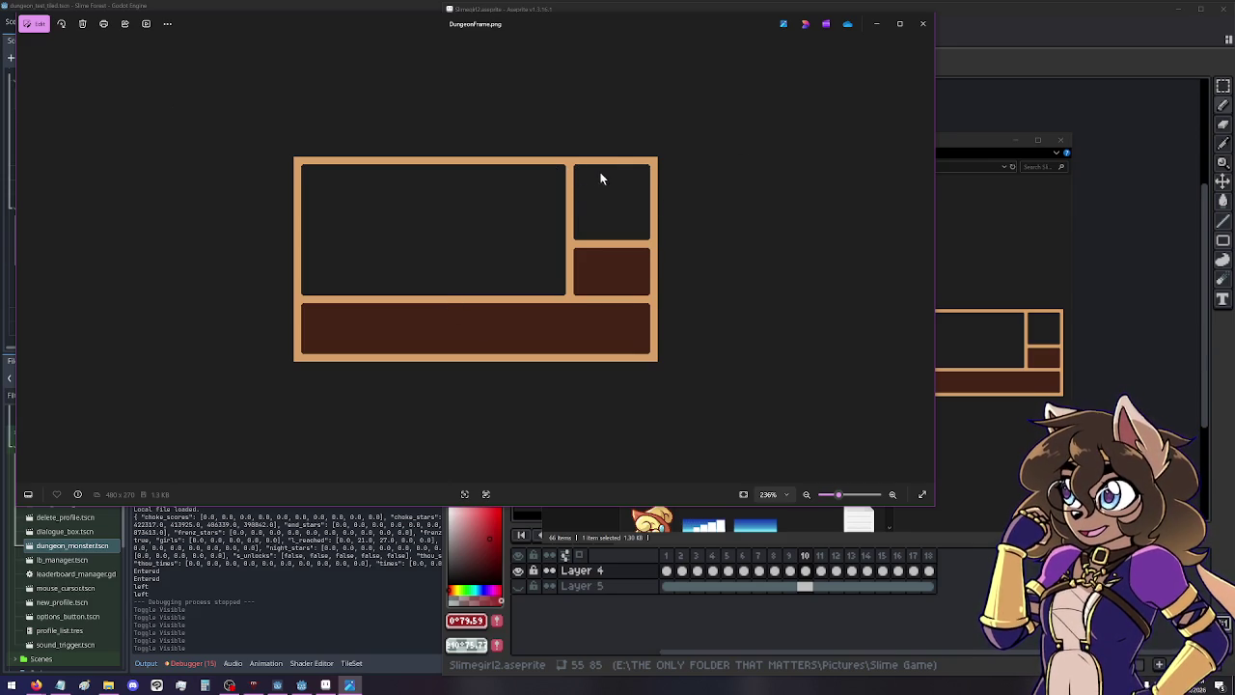
left_click(922, 23)
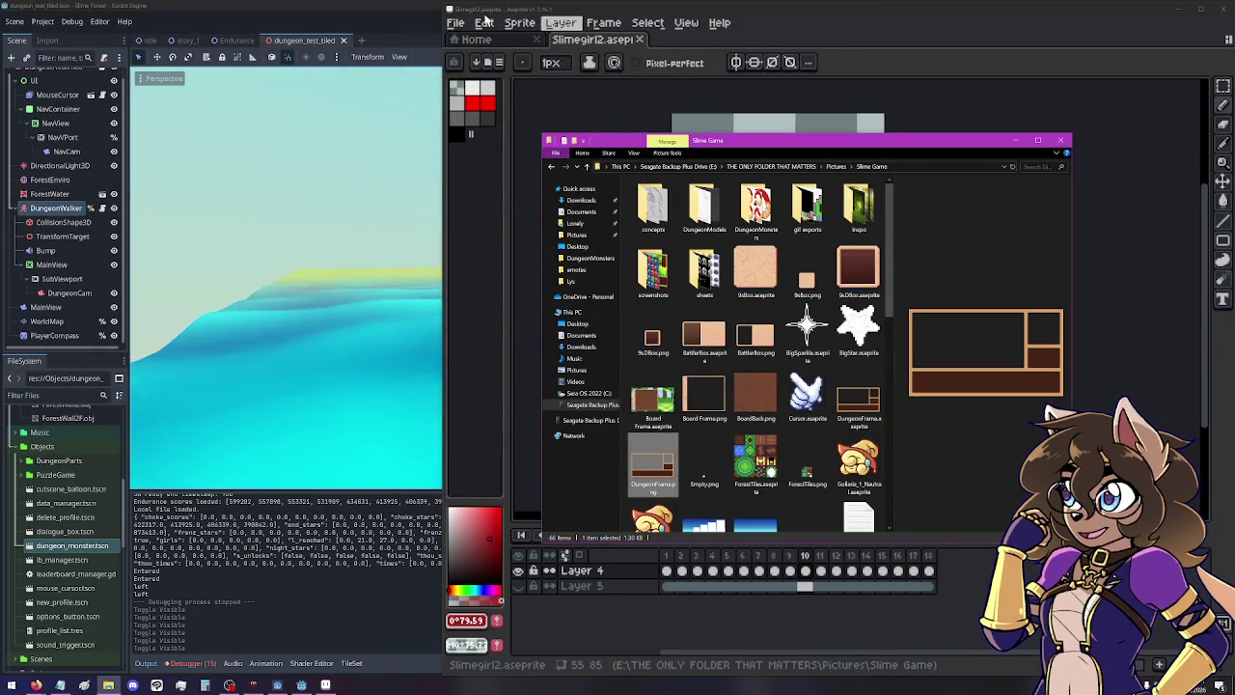
left_click(331, 27)
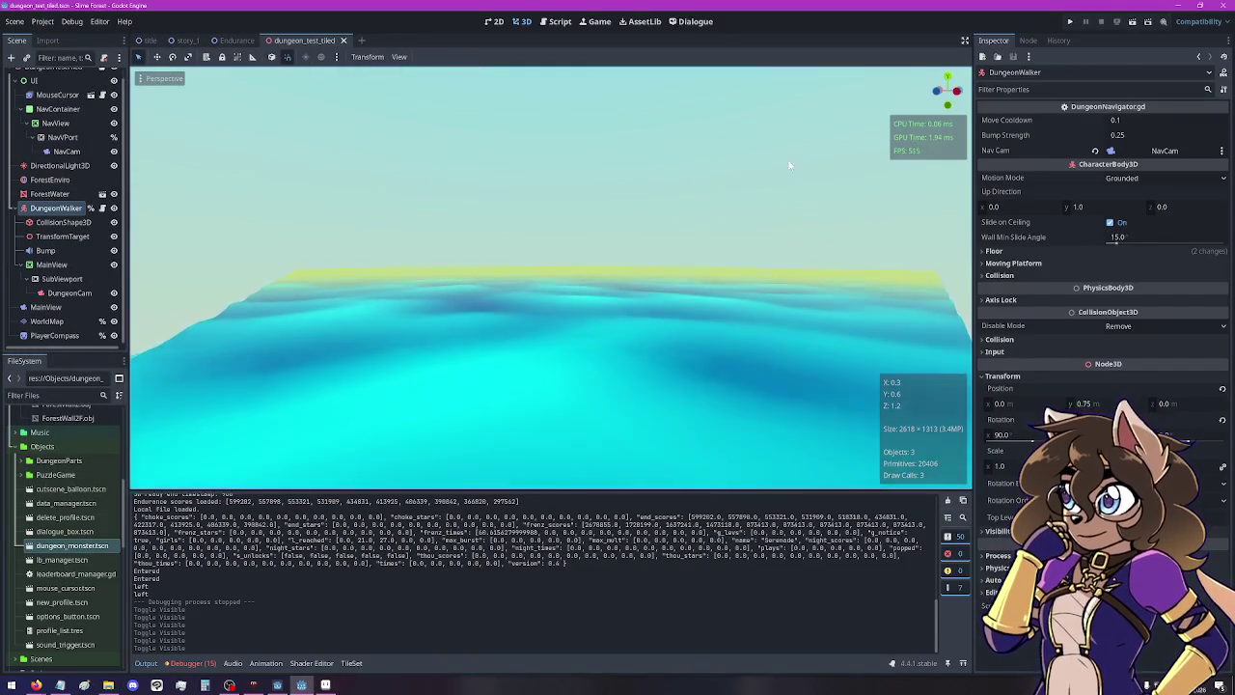
Test-run the forest dungeon project, close the game window, and switch to the Endurance scene.
left_click(1069, 21)
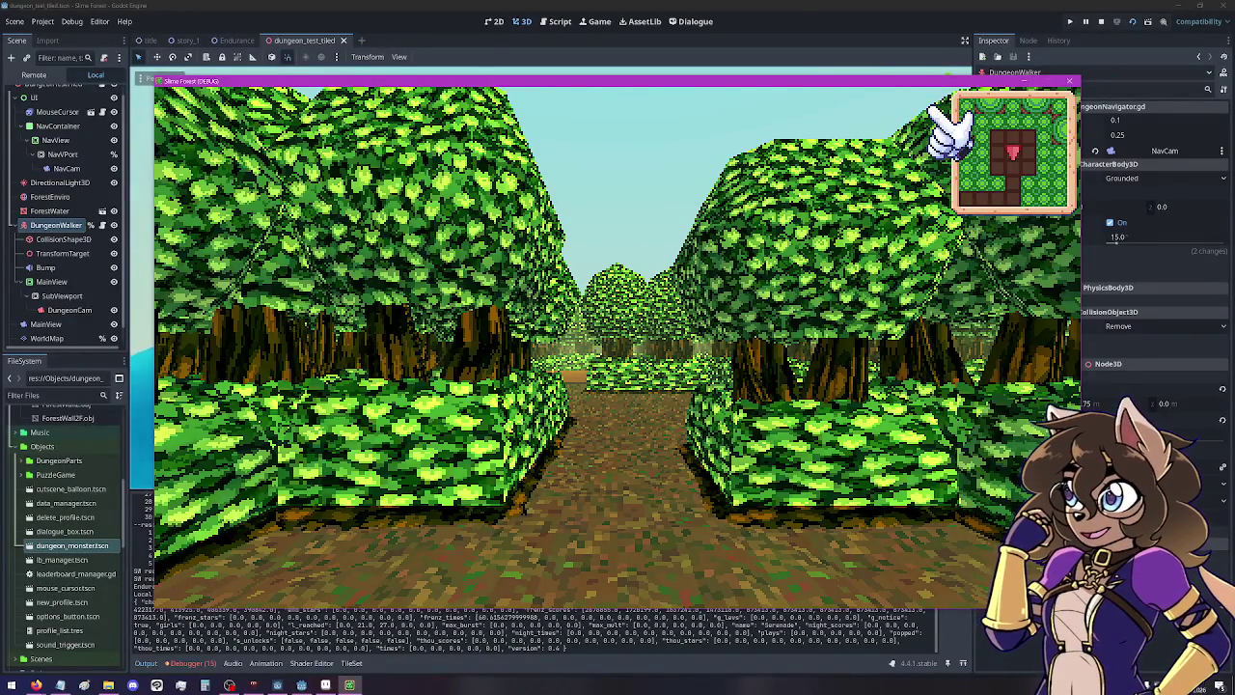
left_click(1071, 81)
left_click(232, 39)
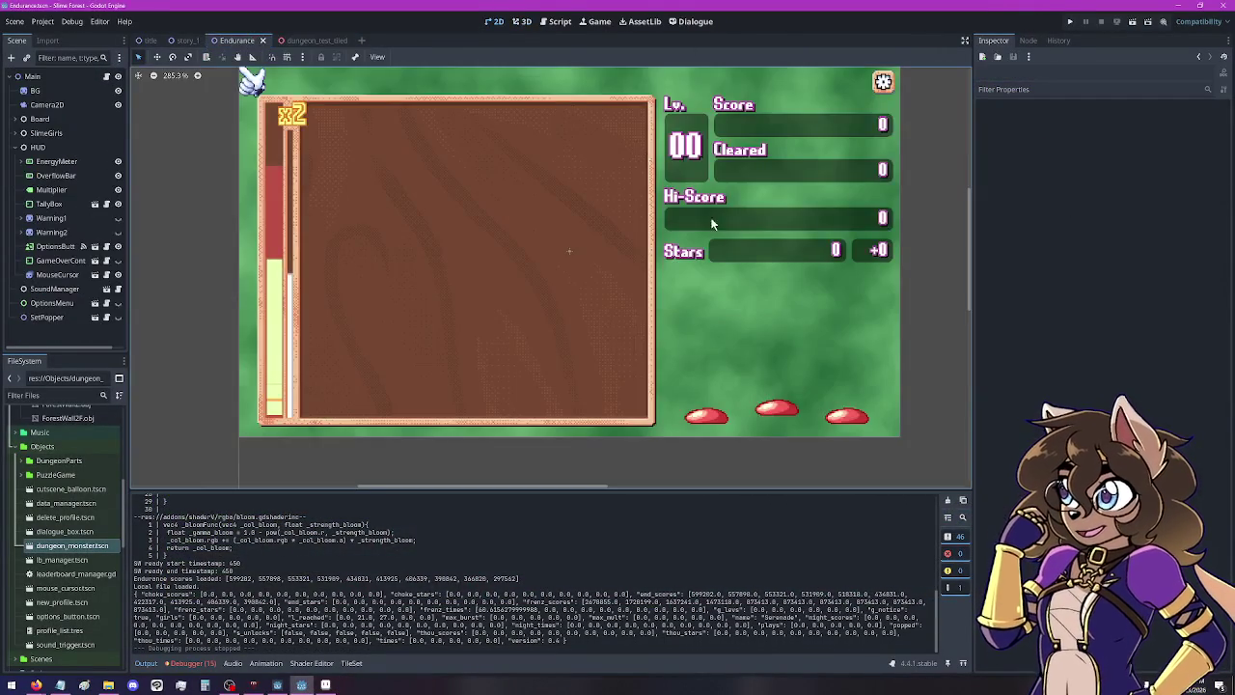
Zoom and pan across the Endurance HUD score panel, then open the Slime Game folder in File Explorer.
scroll(853, 270, "up", 5)
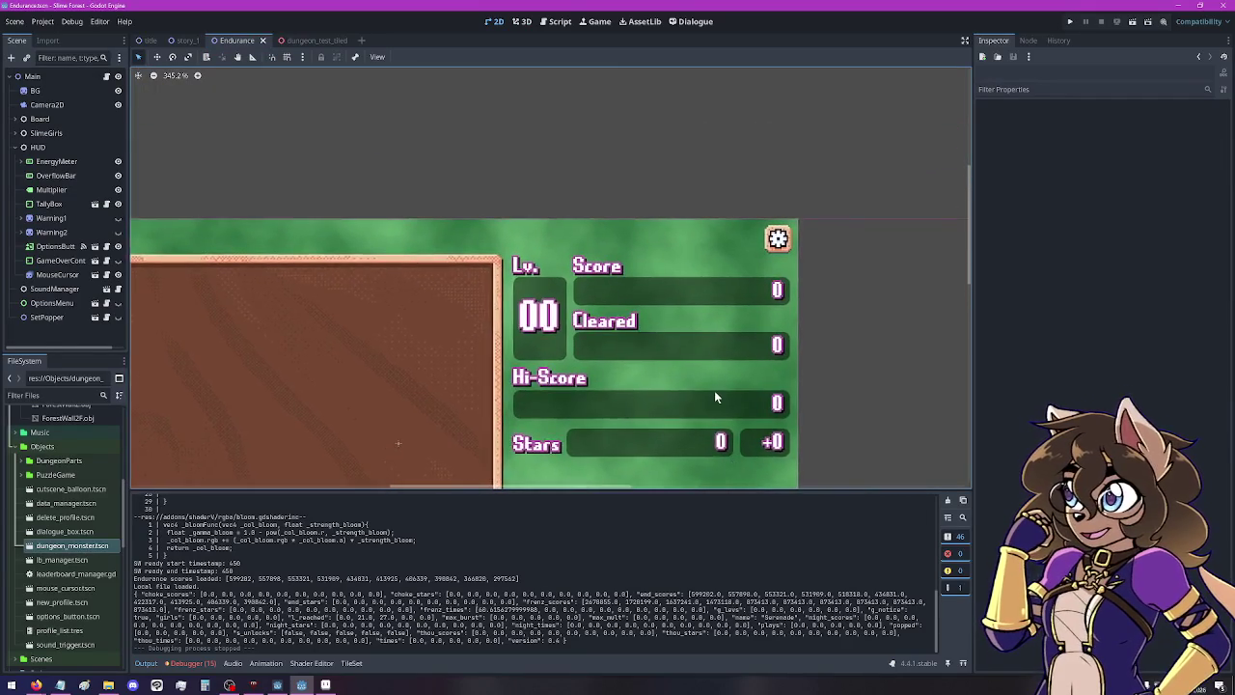
scroll(710, 390, "down", 3)
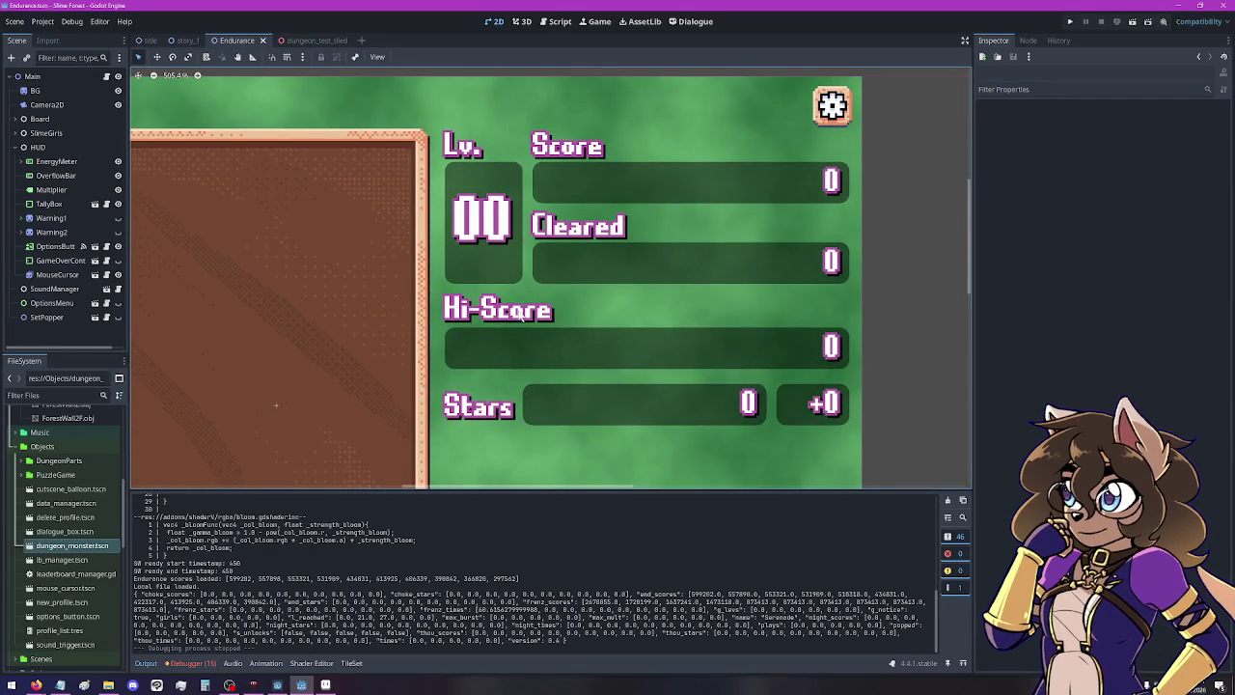
scroll(519, 345, "up", 15)
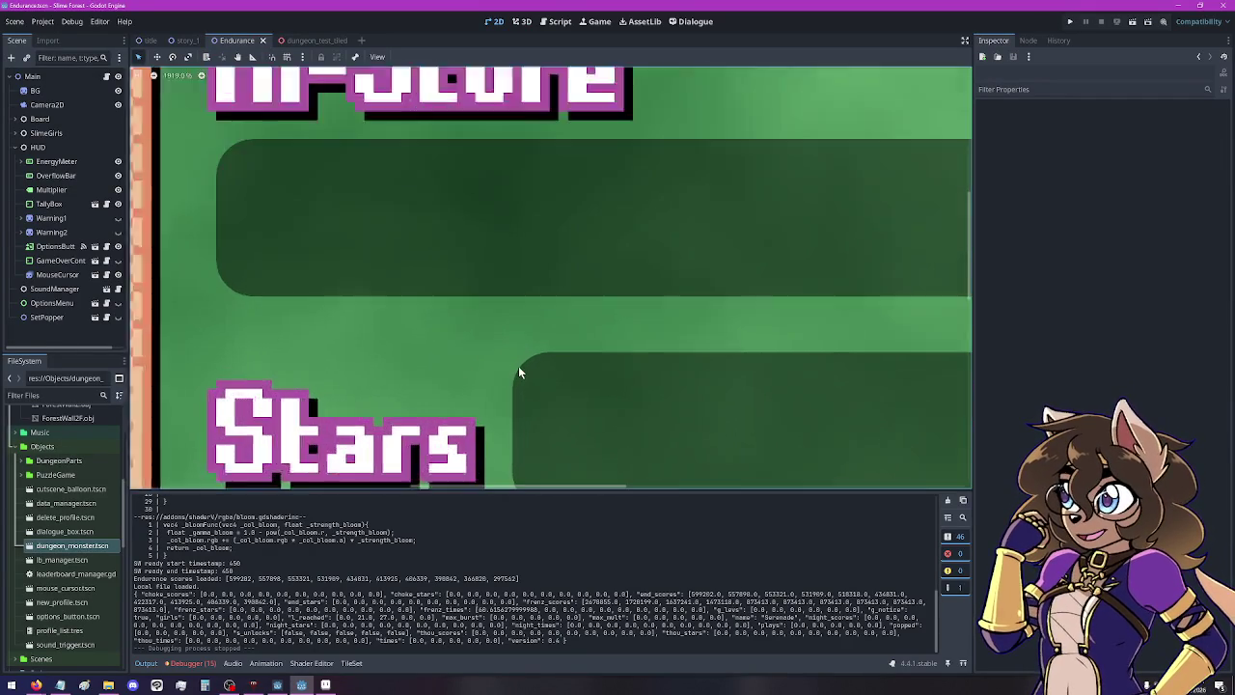
scroll(540, 366, "up", 2)
scroll(542, 363, "down", 3)
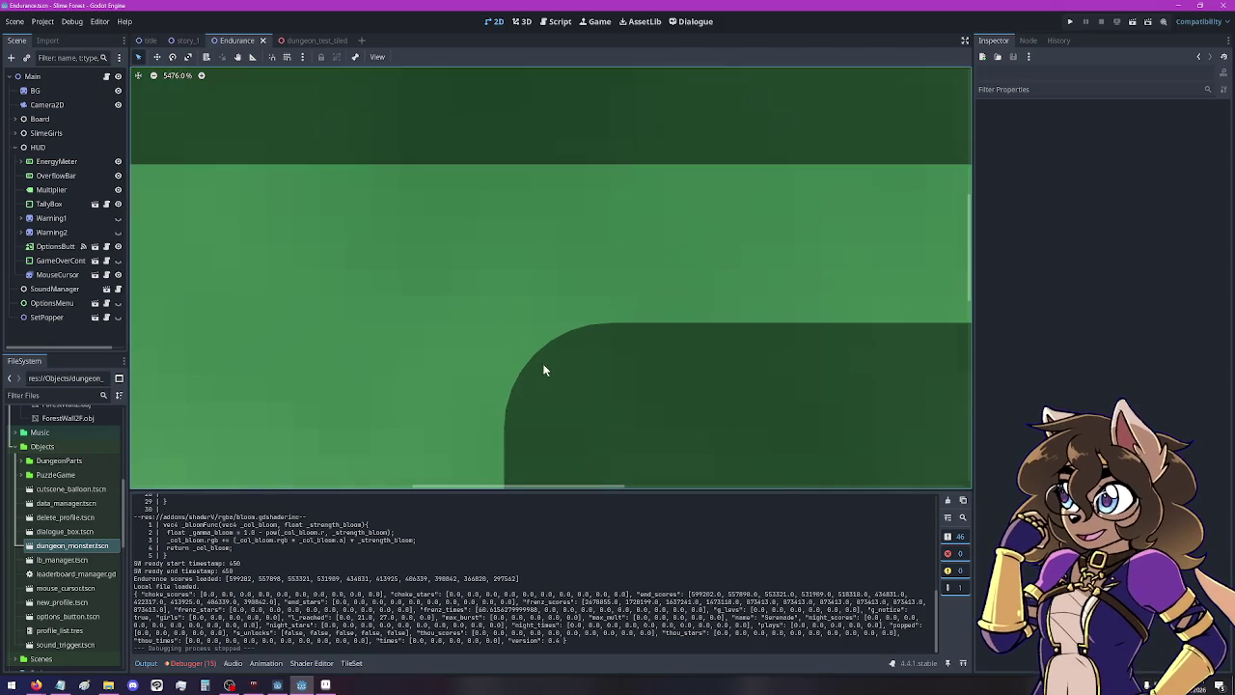
scroll(548, 349, "down", 18)
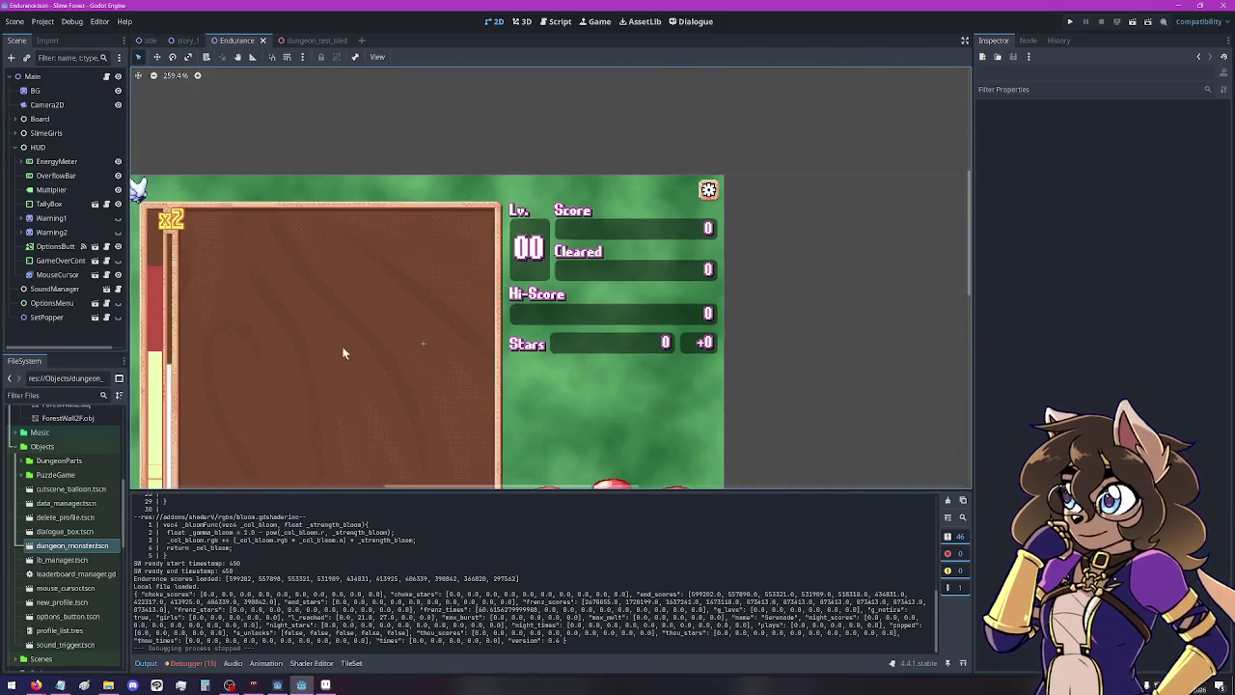
scroll(389, 307, "down", 1)
scroll(398, 278, "down", 4)
scroll(397, 278, "left", 2)
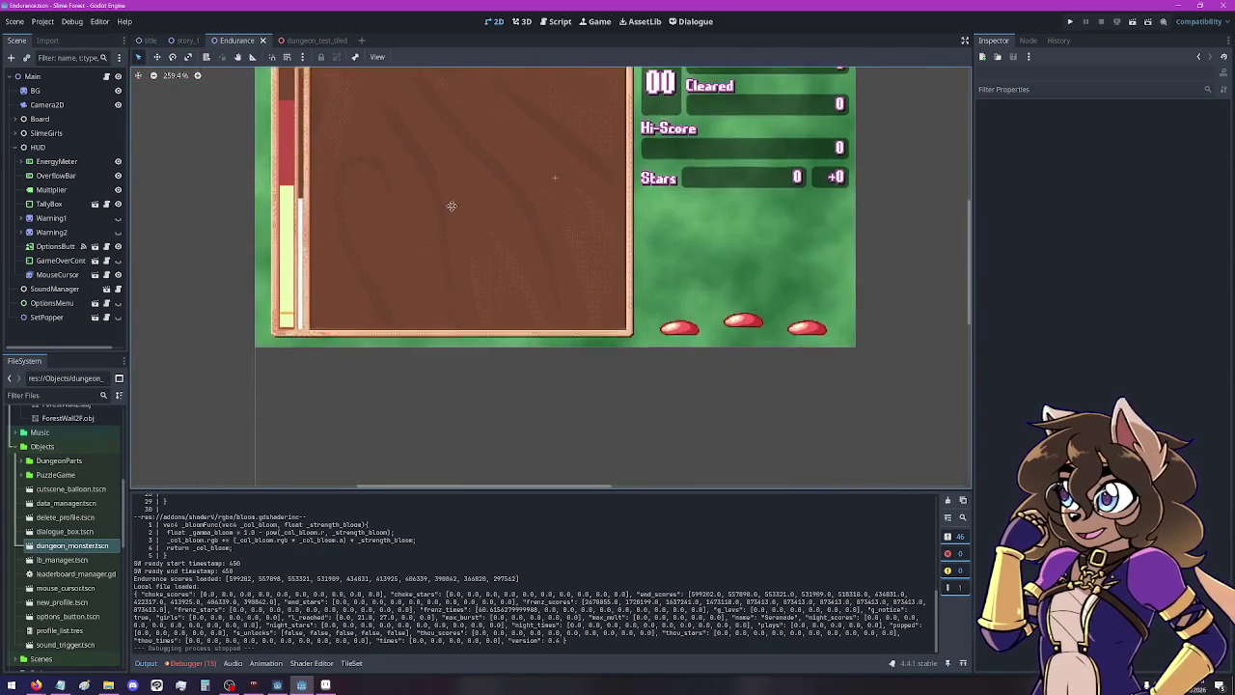
scroll(434, 304, "up", 4)
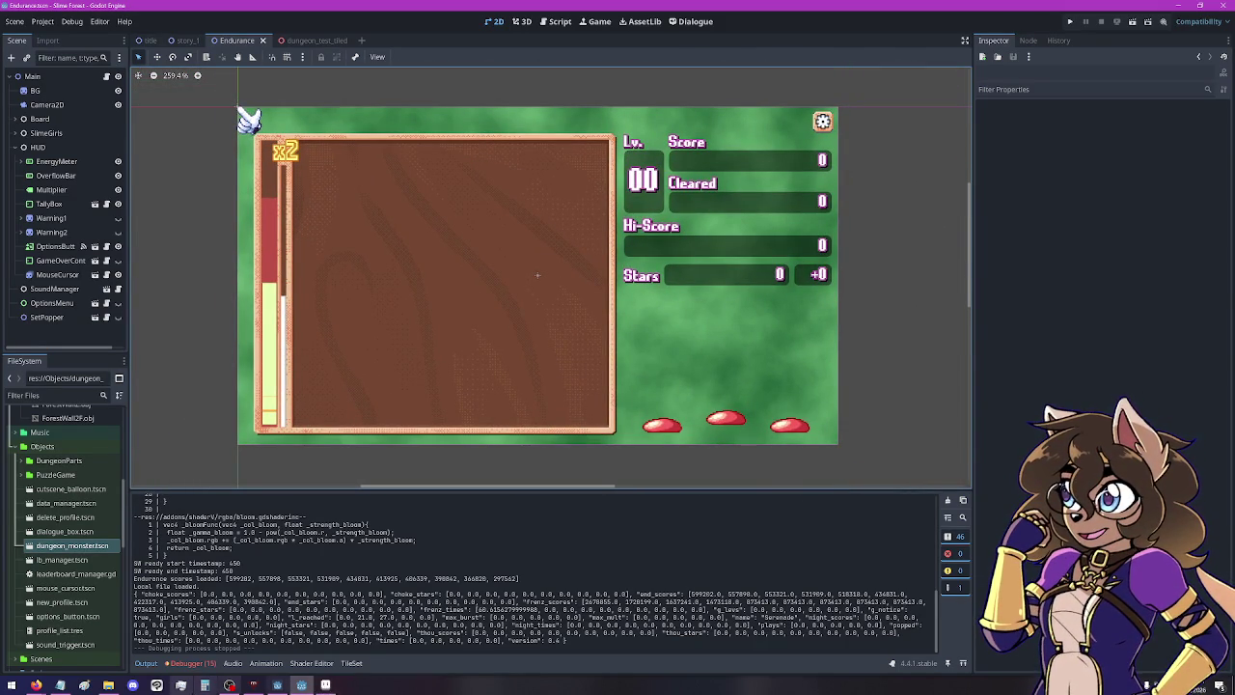
left_click(108, 686)
Preview Board Frame.aseprite with File Explorer maximized and the preview pane widened.
left_click(653, 401)
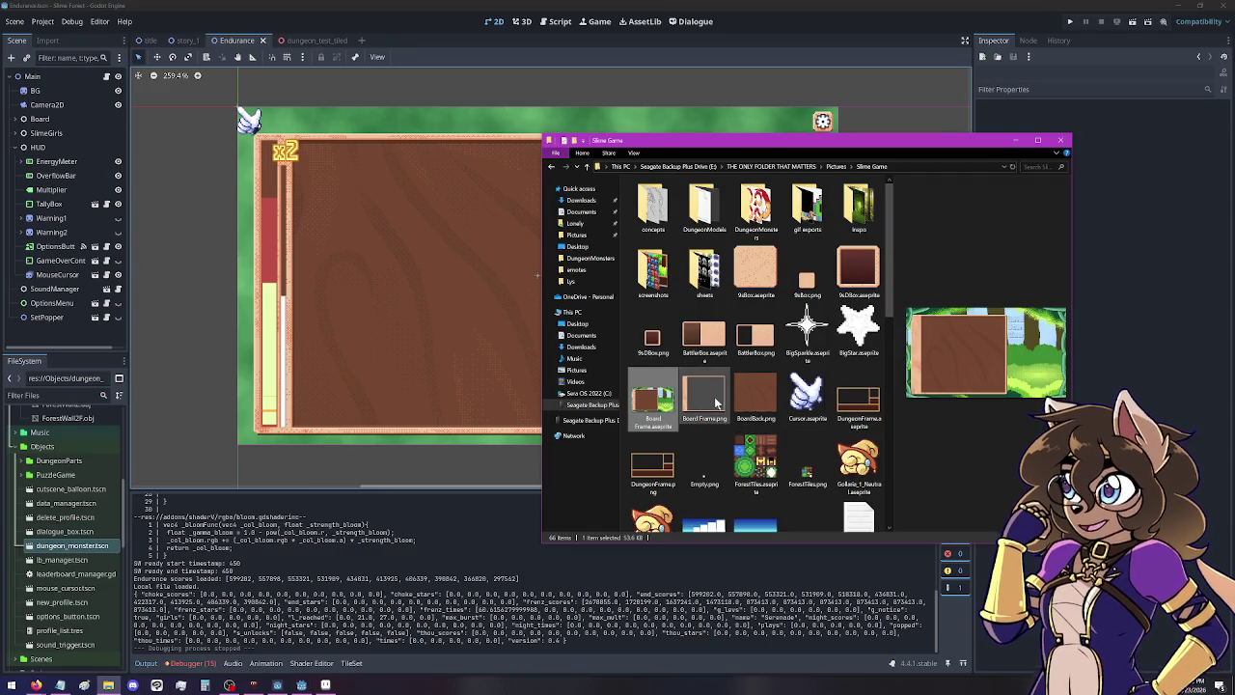
left_click(1037, 140)
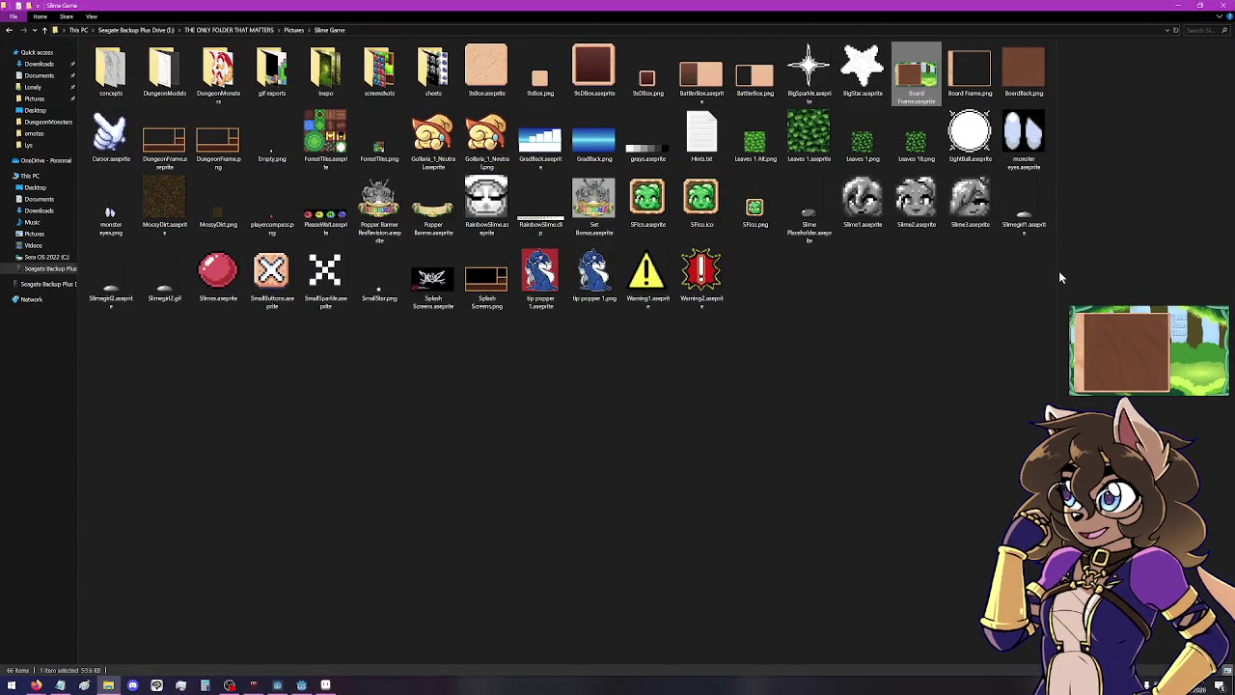
left_click_drag(1058, 277, 602, 307)
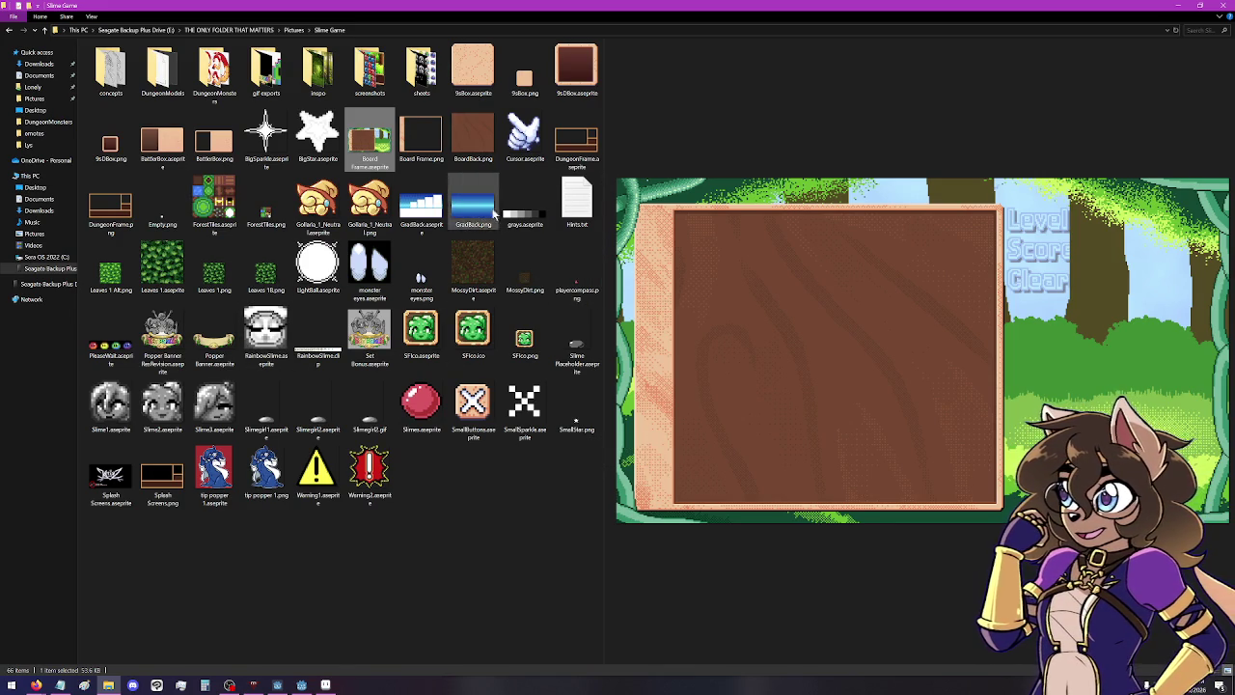
Look through the Leaves 1, Leaves 1 Alt and MossyDirt textures in .aseprite and .png versions.
left_click(158, 274)
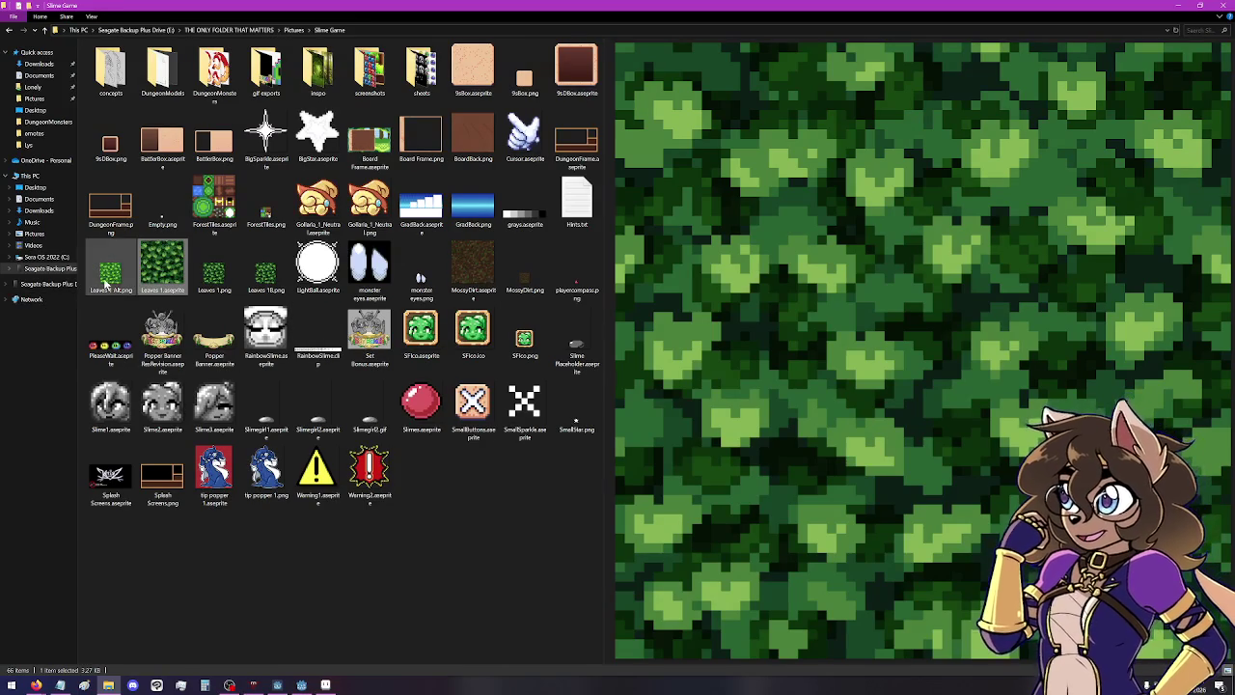
left_click(109, 275)
left_click(214, 274)
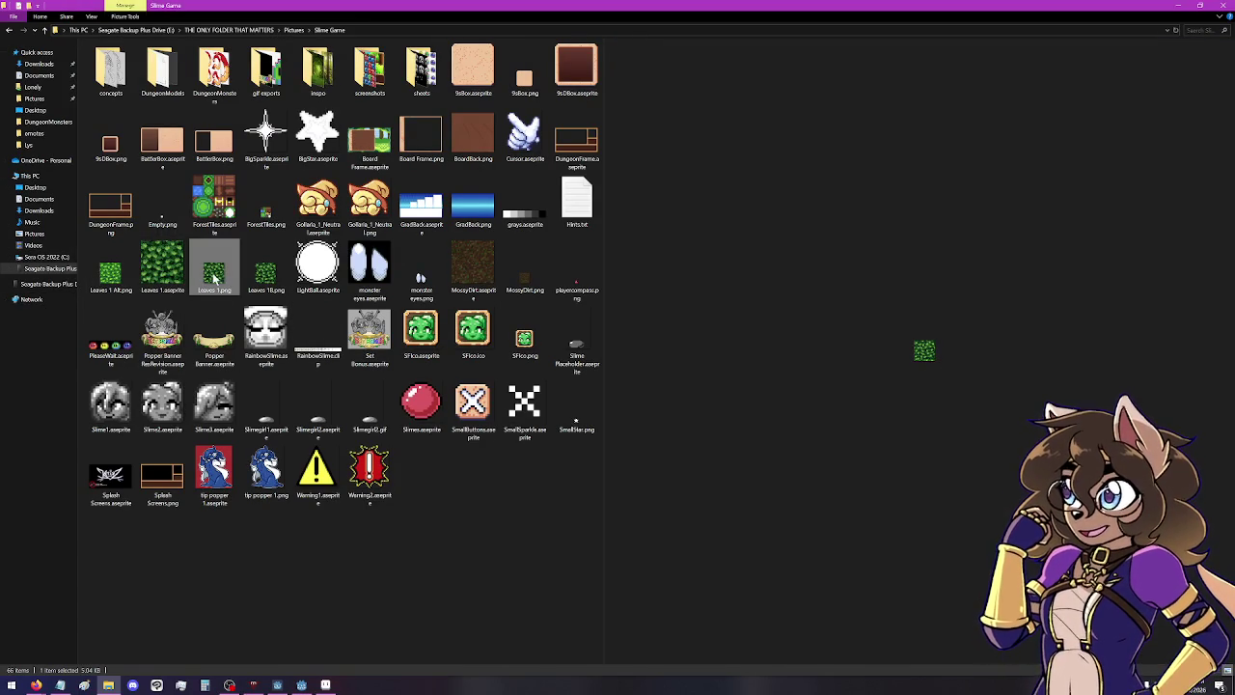
left_click(524, 274)
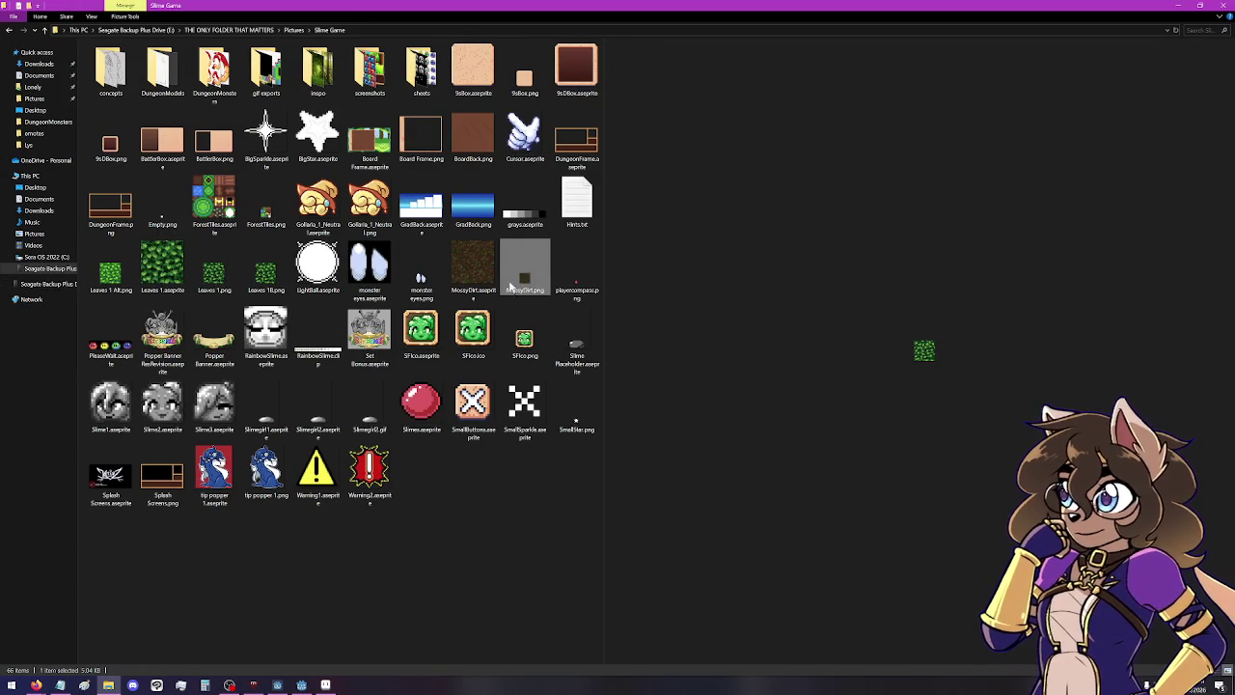
left_click(471, 280)
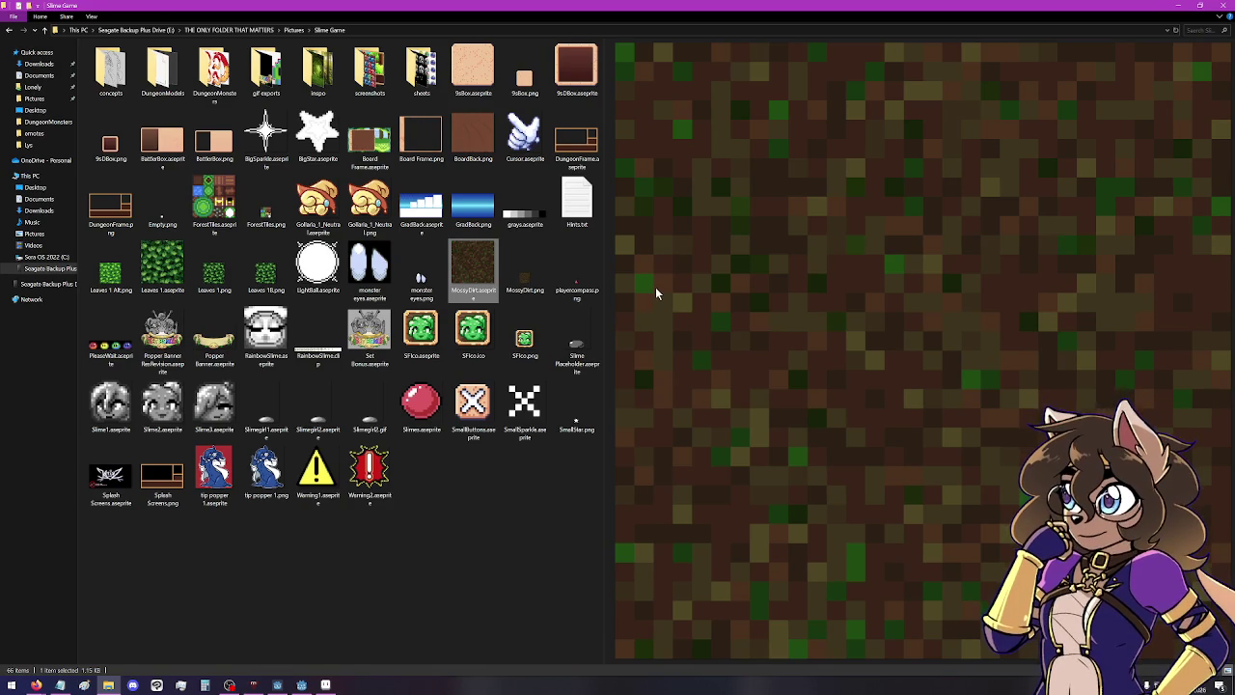
Compare Slime Placeholder with the slime girl sprites, then open Slime Placeholder.aseprite in Aseprite.
left_click(575, 349)
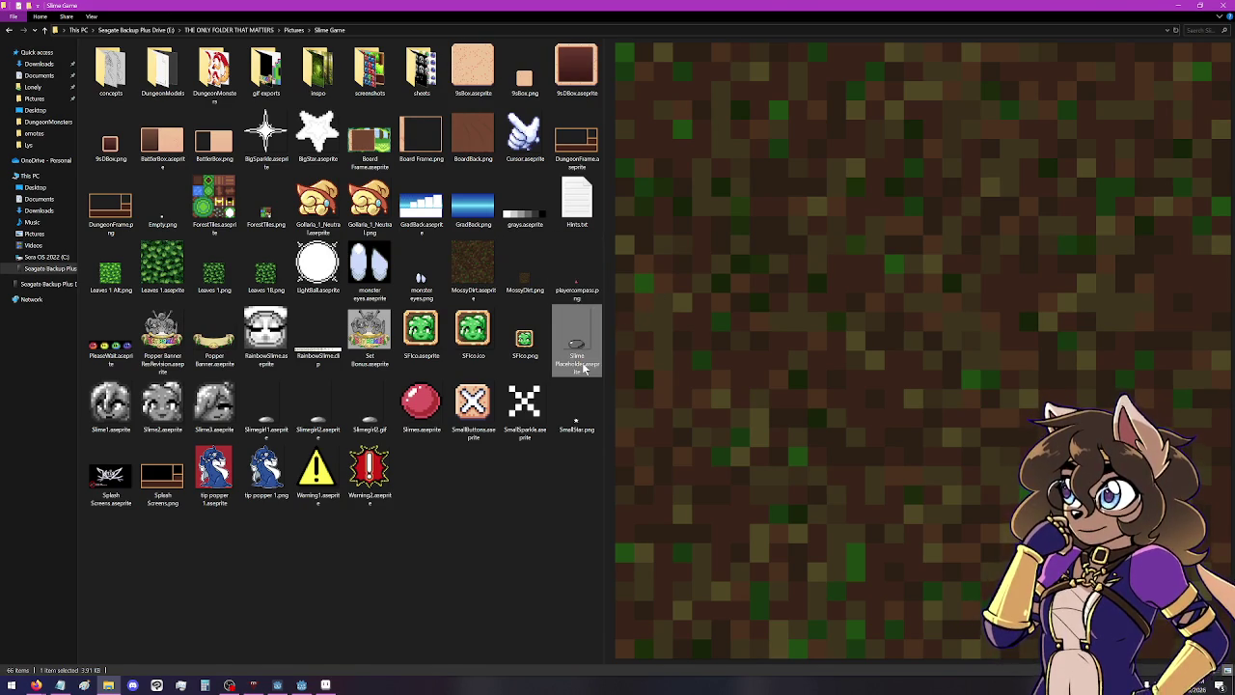
left_click(267, 425)
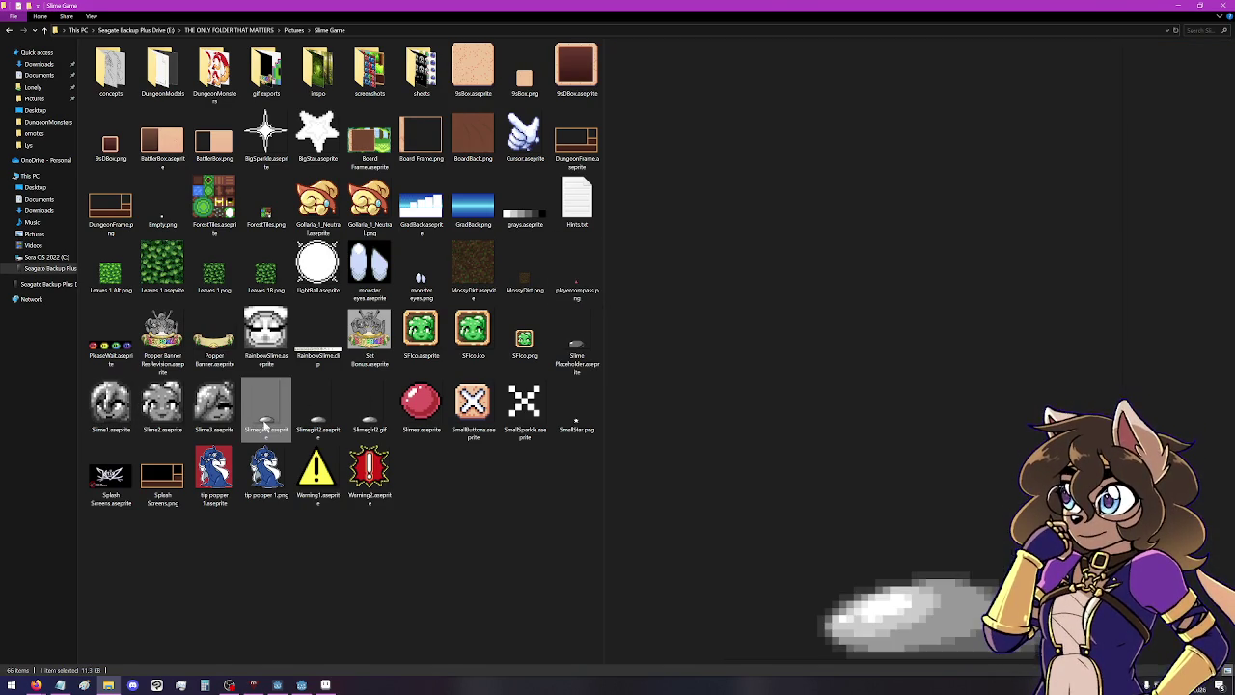
left_click(370, 410)
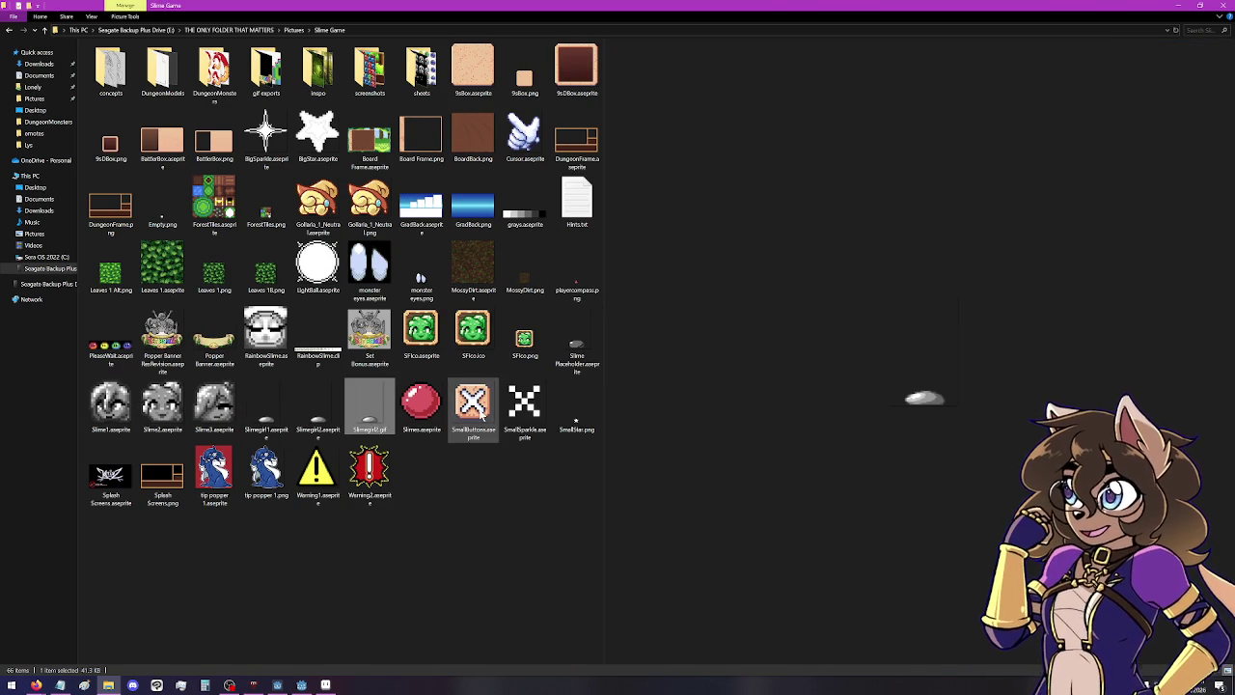
left_click(576, 356)
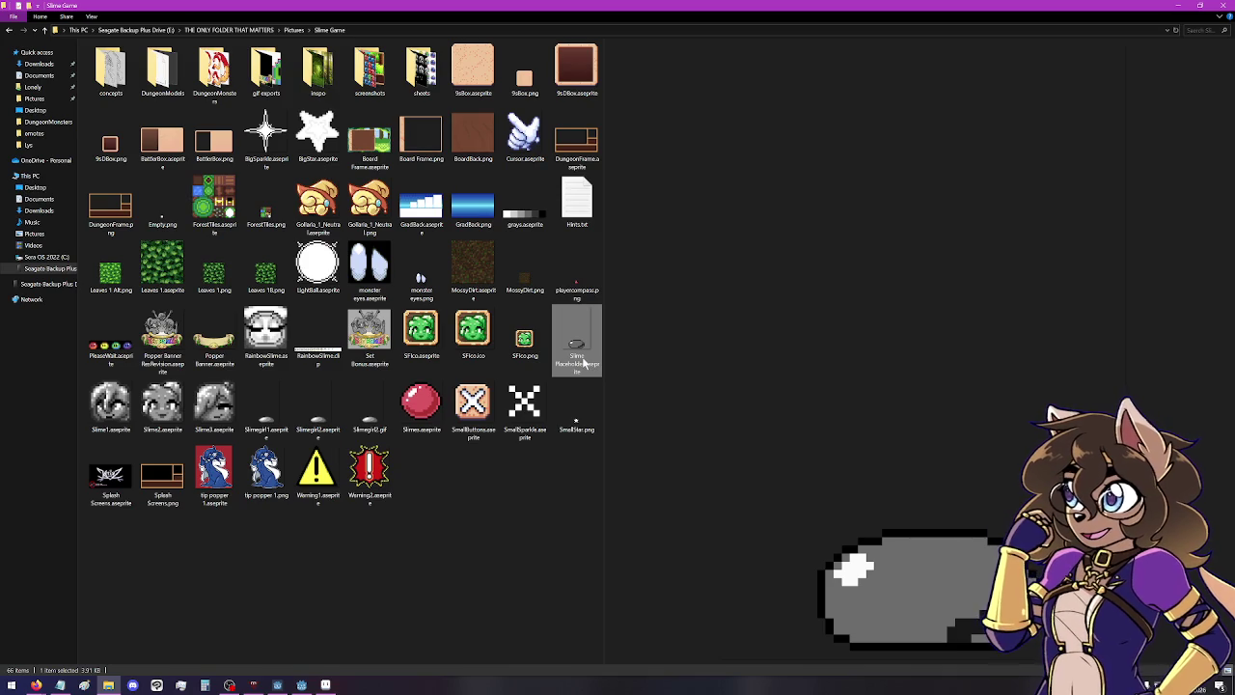
double_click(583, 362)
Zoom the Slime Placeholder canvas and play its blob-to-slime-girl animation, then stop it.
scroll(884, 320, "up", 3)
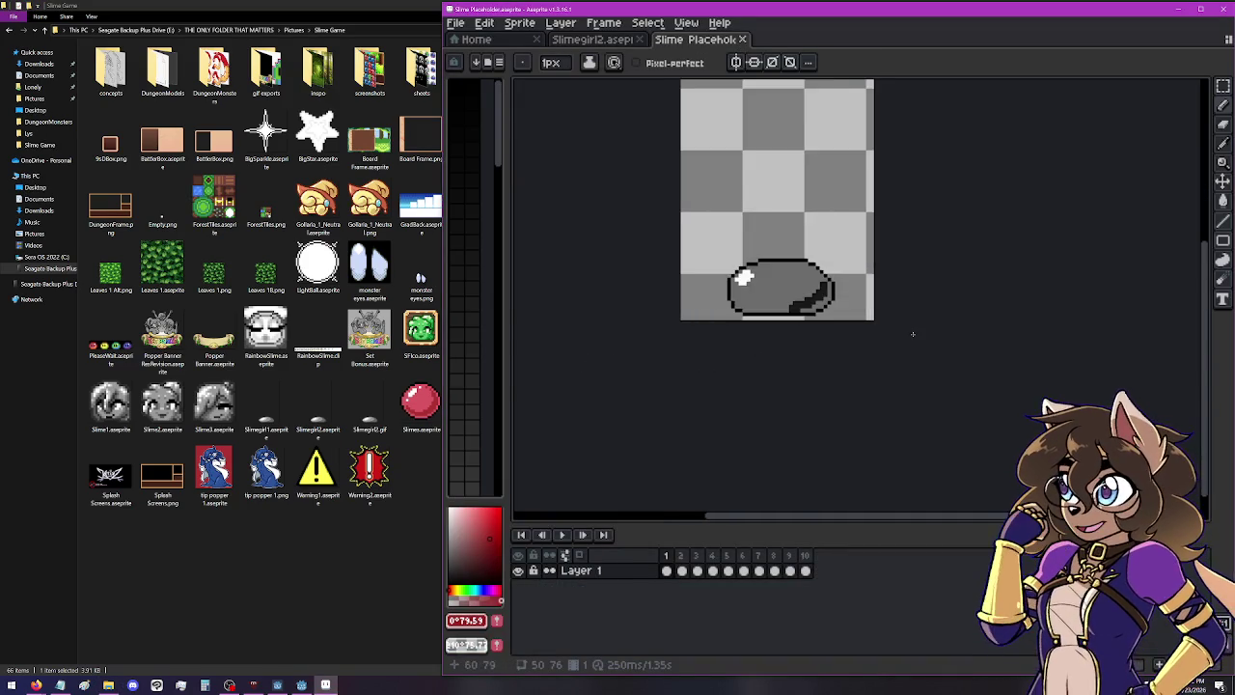
scroll(884, 321, "down", 5)
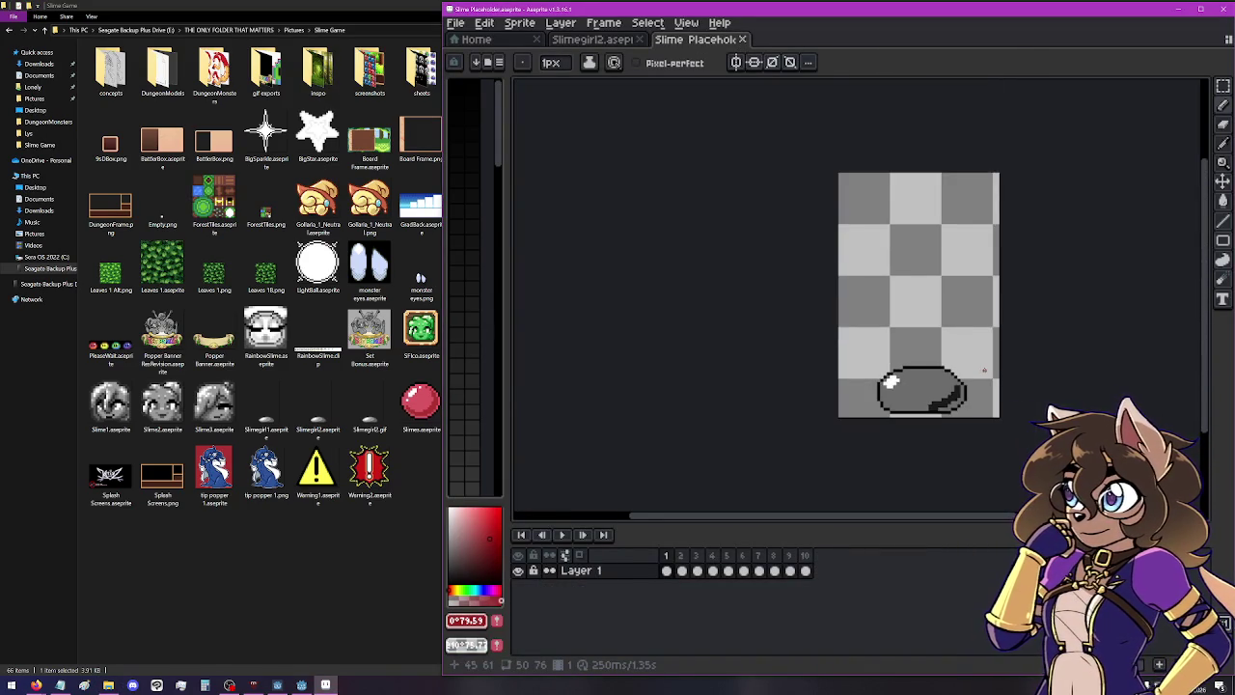
scroll(978, 379, "up", 1)
left_click(562, 534)
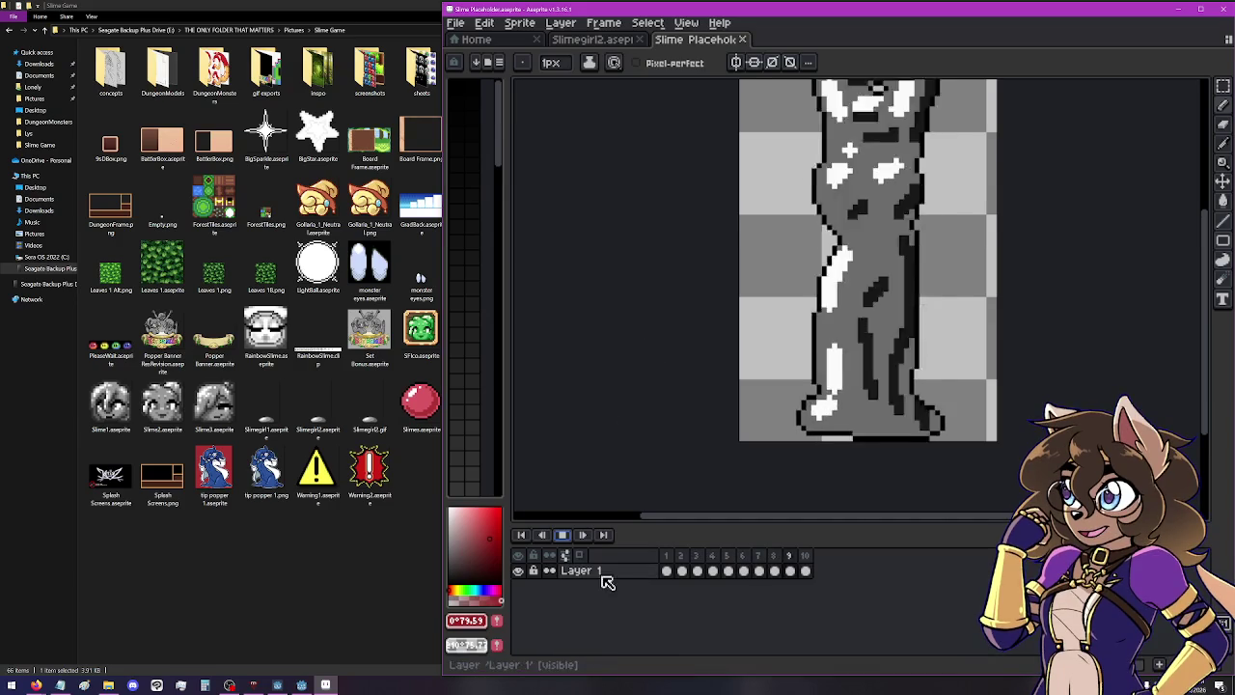
left_click(563, 535)
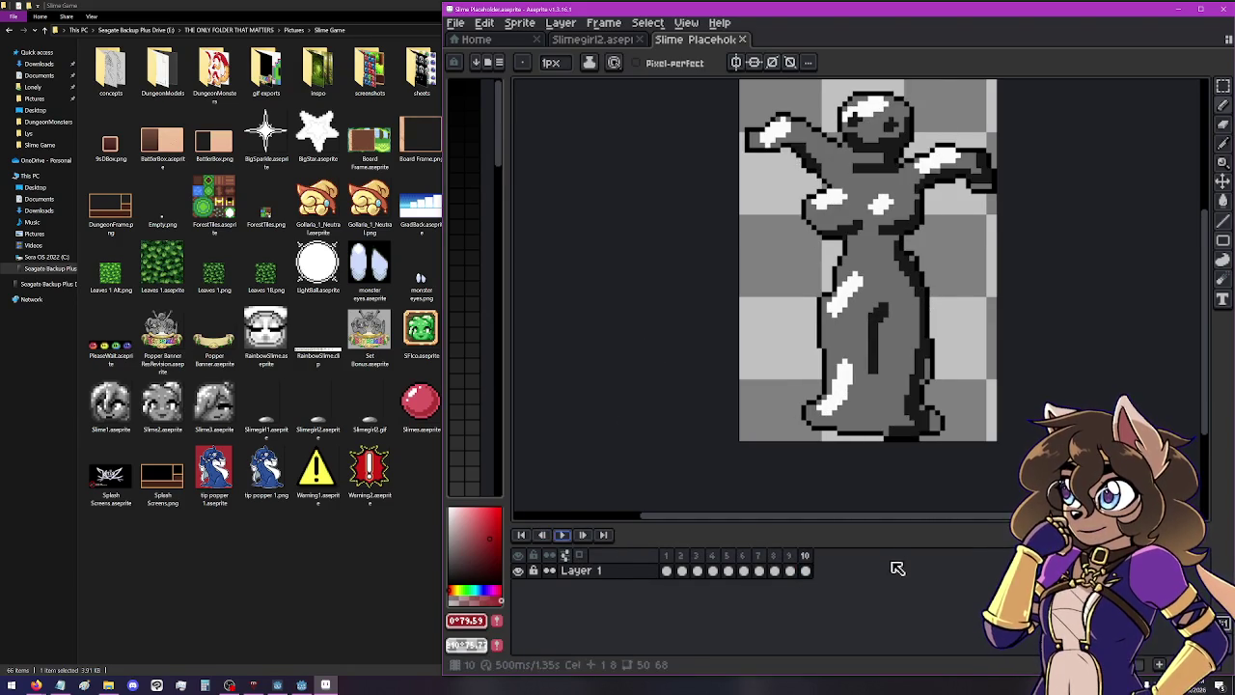
Return to the Slime Game folder and preview the red slime ball in Slimes.aseprite.
scroll(940, 400, "right", 3)
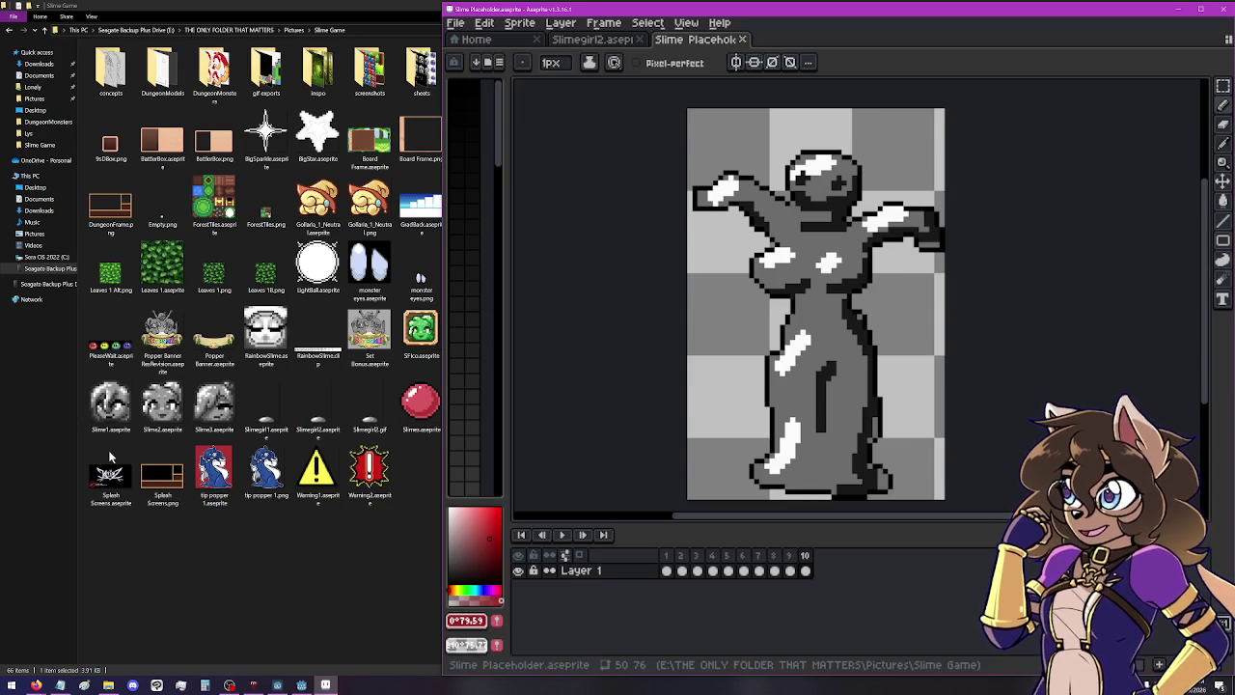
left_click(318, 522)
left_click(425, 406)
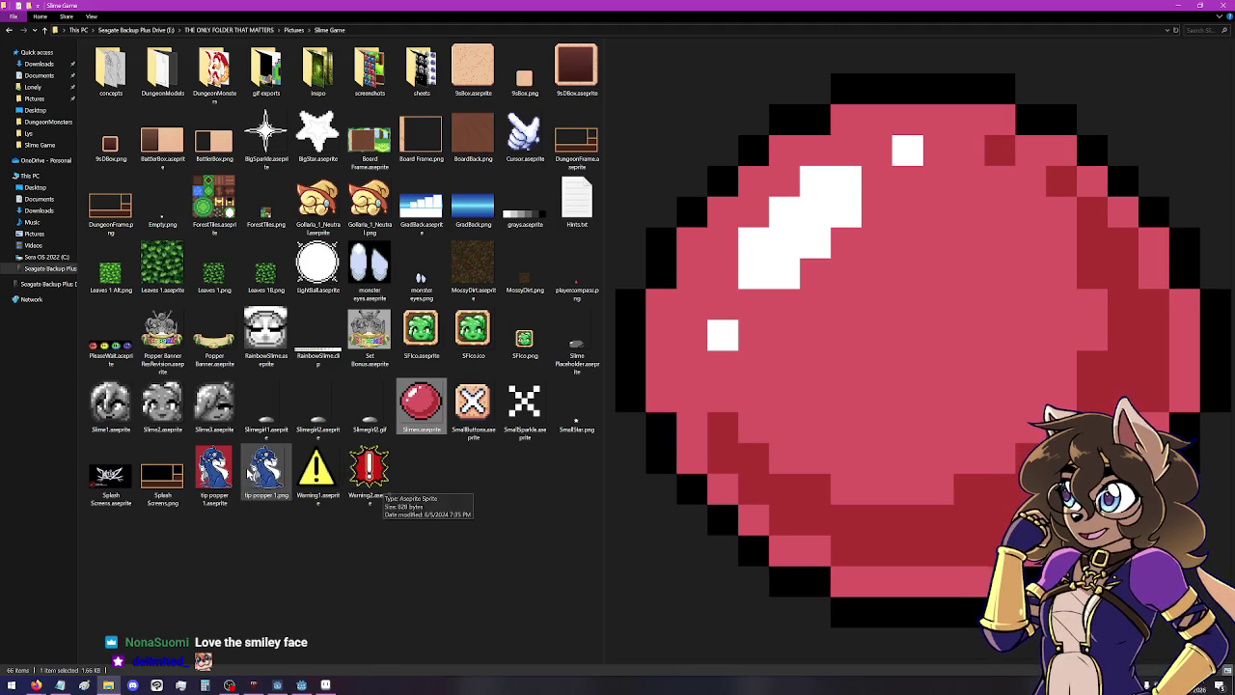
Preview the tip popper 1 PNG and Aseprite art, the splash screen, and Set Bonus artwork.
left_click(275, 490)
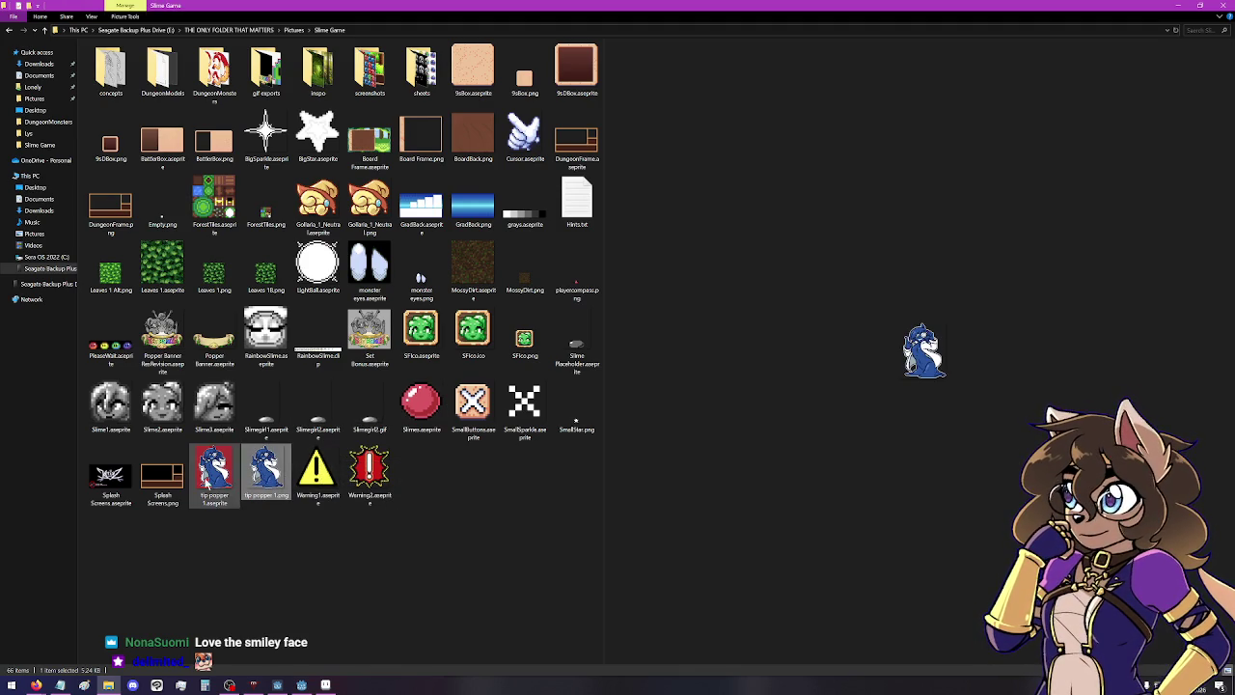
left_click(214, 478)
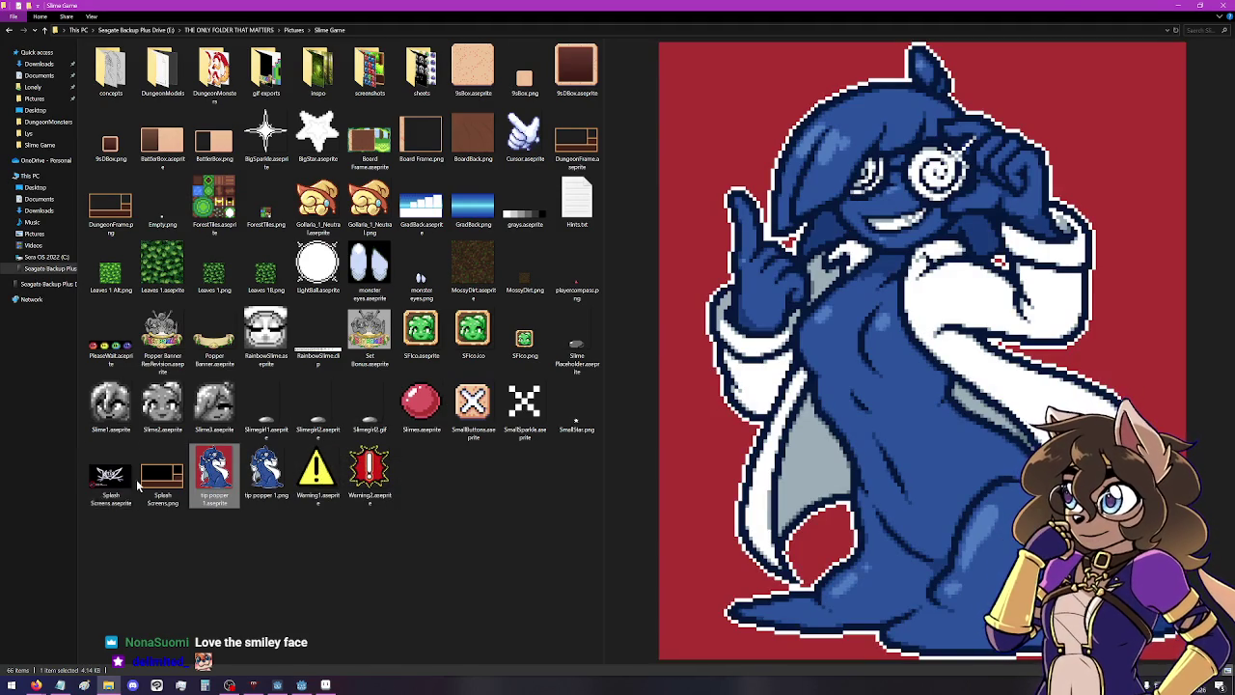
left_click(116, 494)
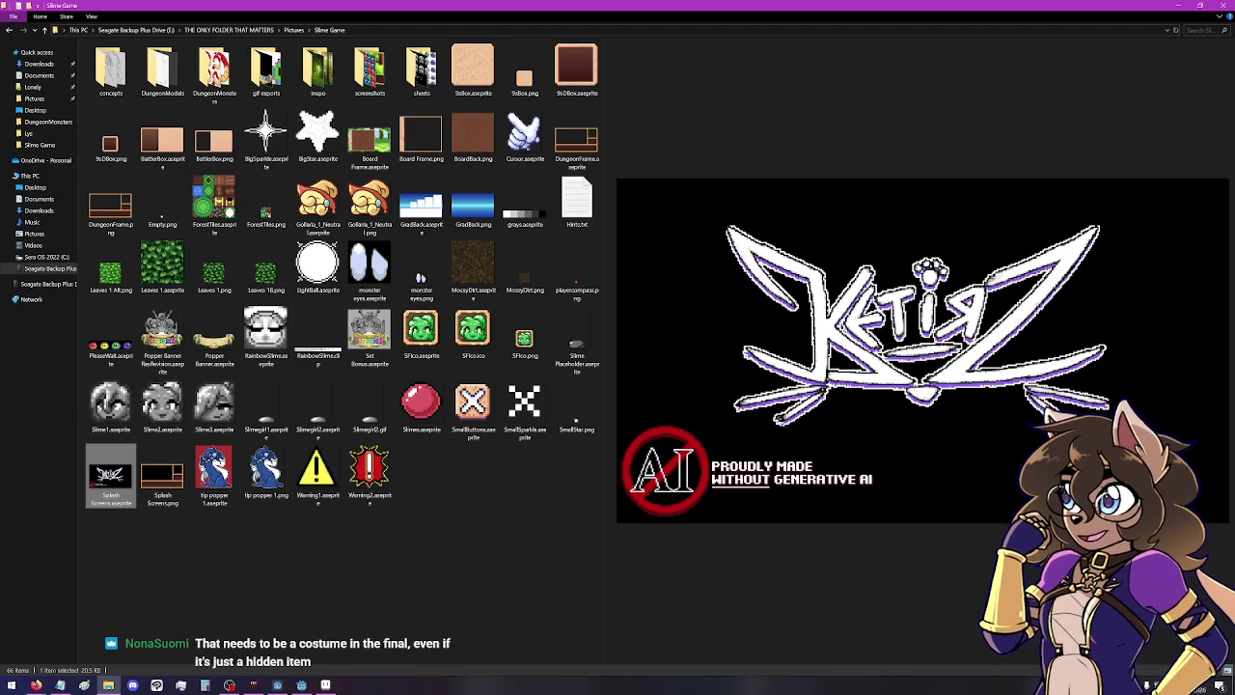
left_click(355, 358)
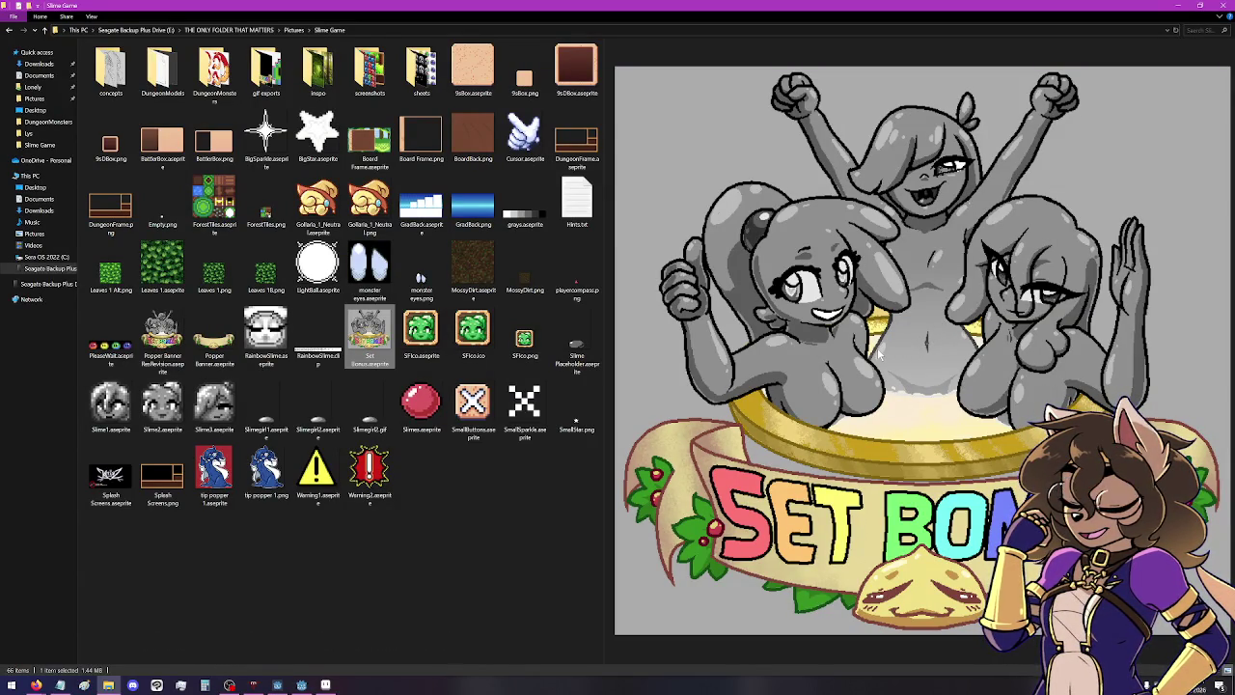
Preview the Popper Banner, monster eyes sprite, GradBack gradients, and the grays swatch.
left_click(206, 338)
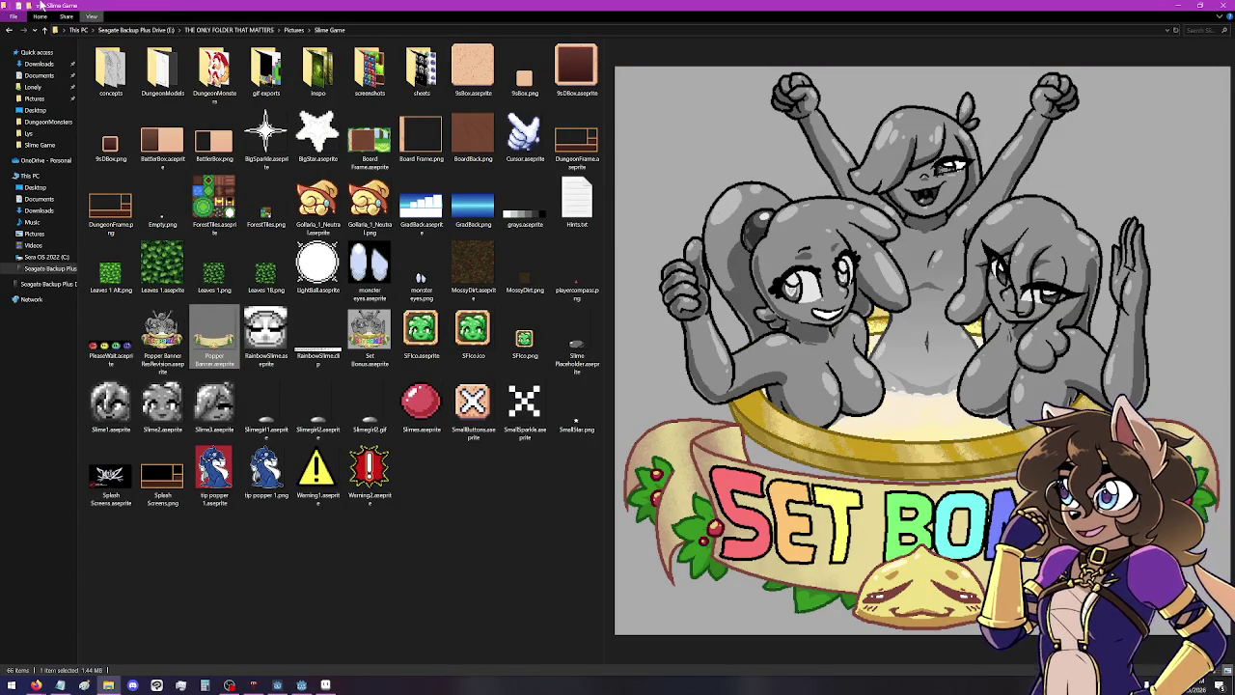
left_click(389, 269)
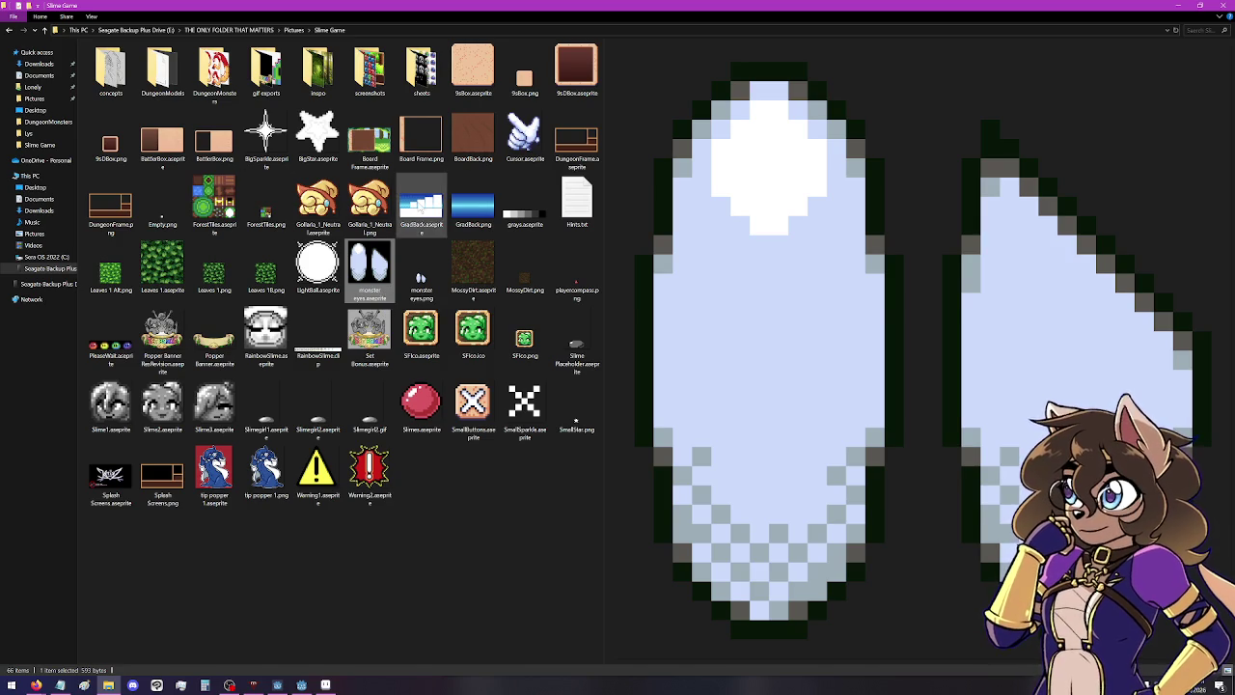
left_click(422, 204)
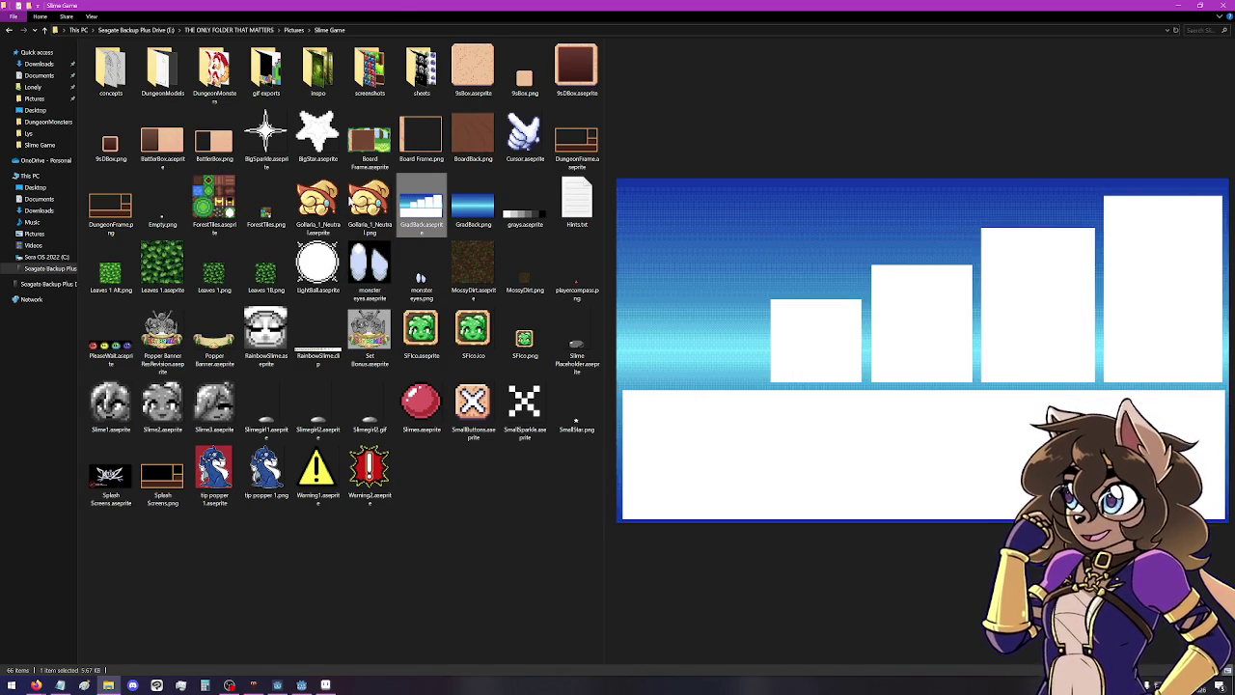
left_click(473, 220)
left_click(525, 218)
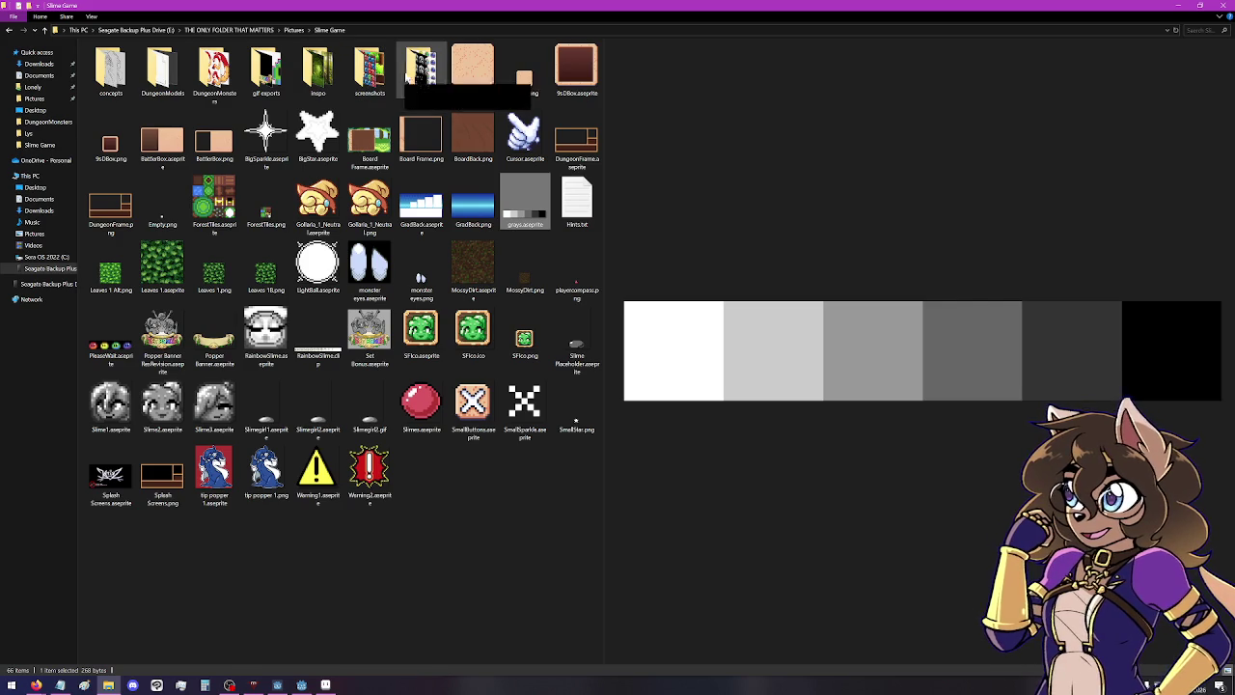
In the screenshots folder, view Forestry.gif full-size, then close it.
double_click(368, 76)
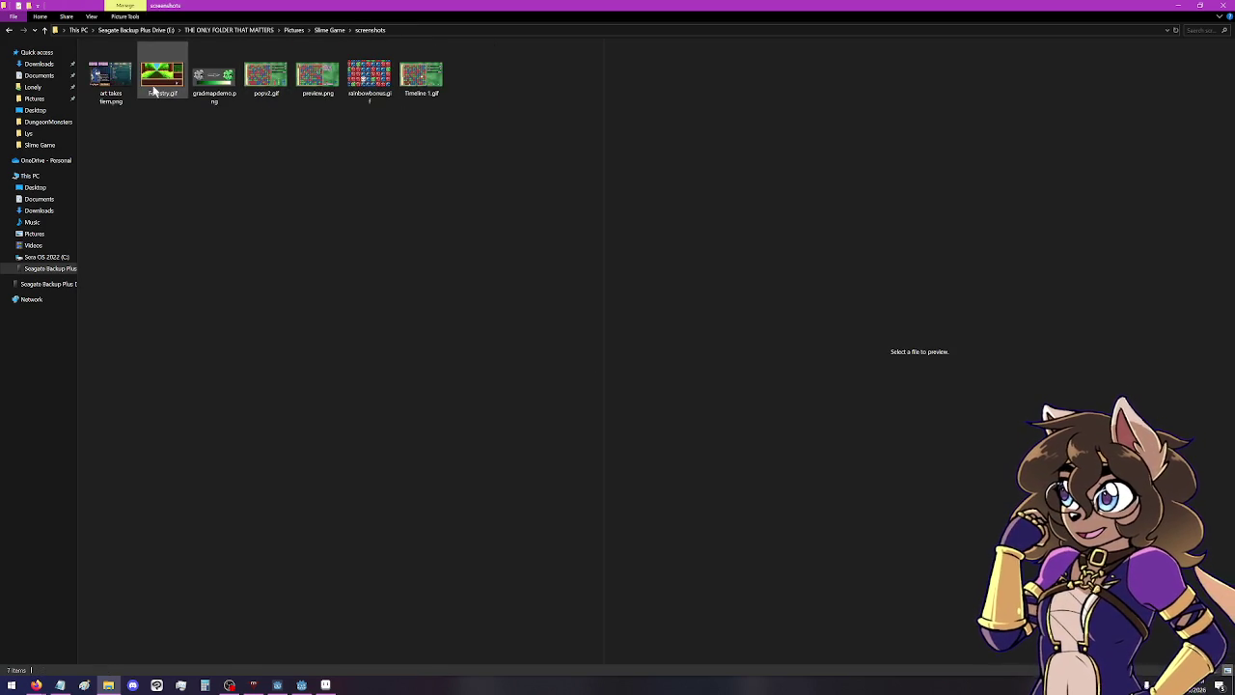
left_click(157, 85)
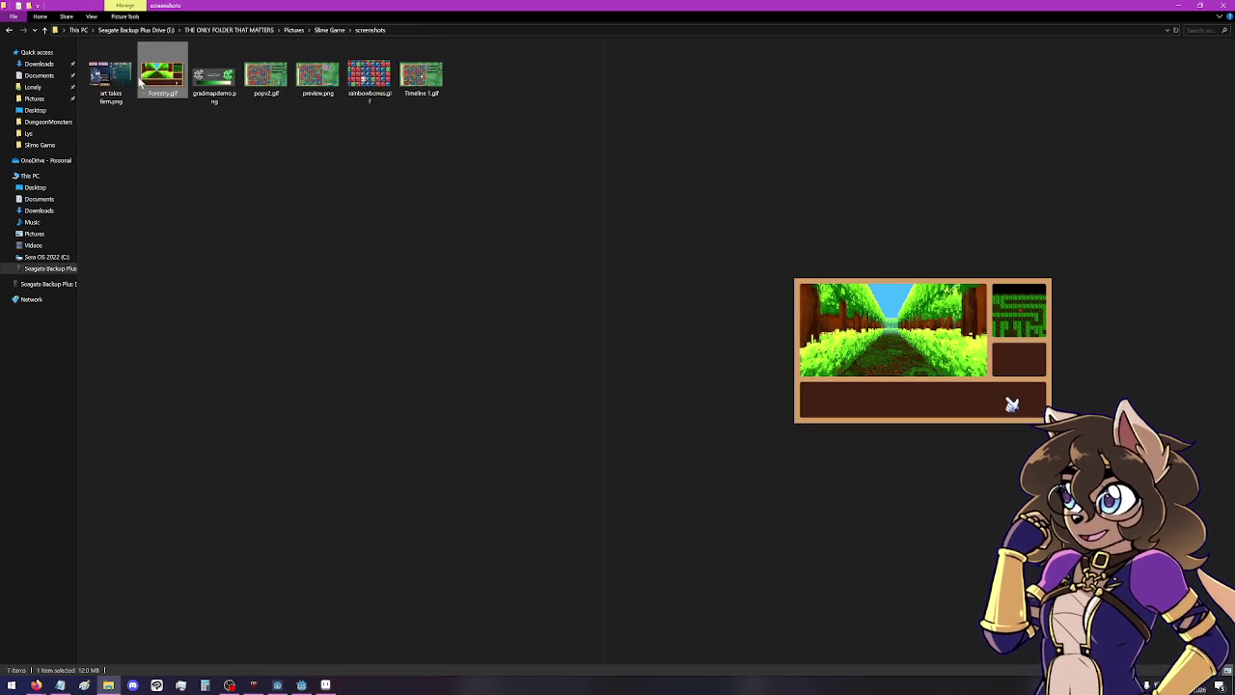
double_click(163, 78)
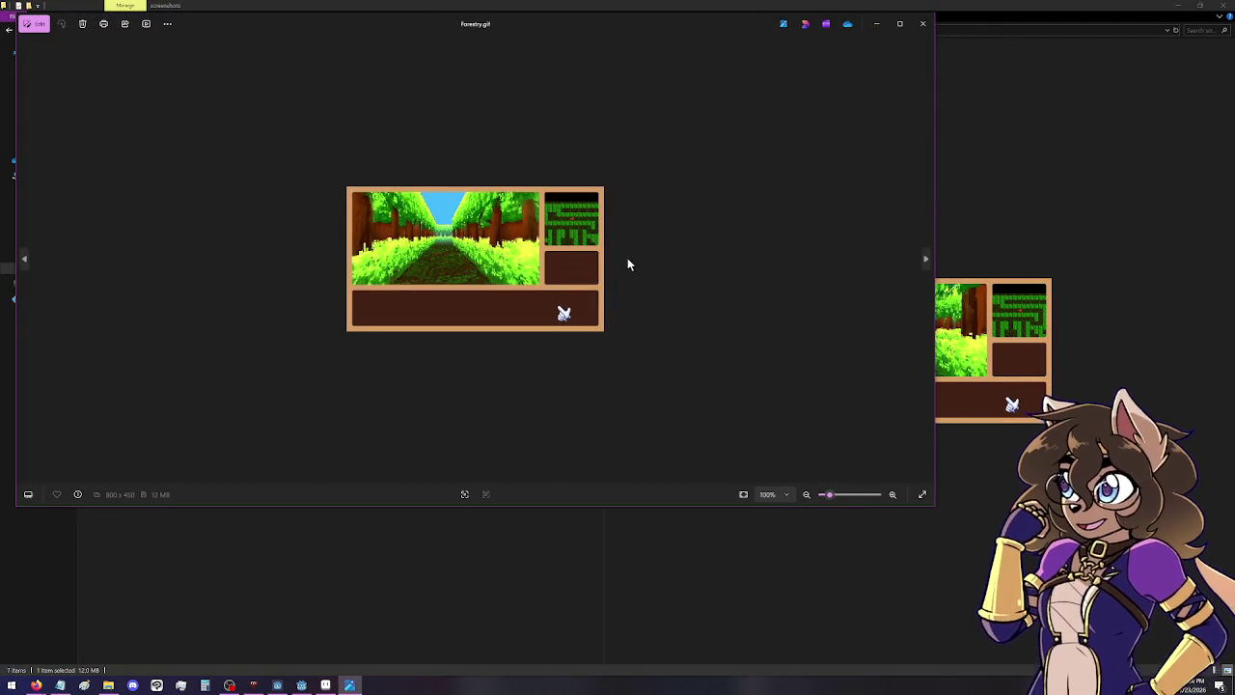
scroll(627, 263, "up", 2)
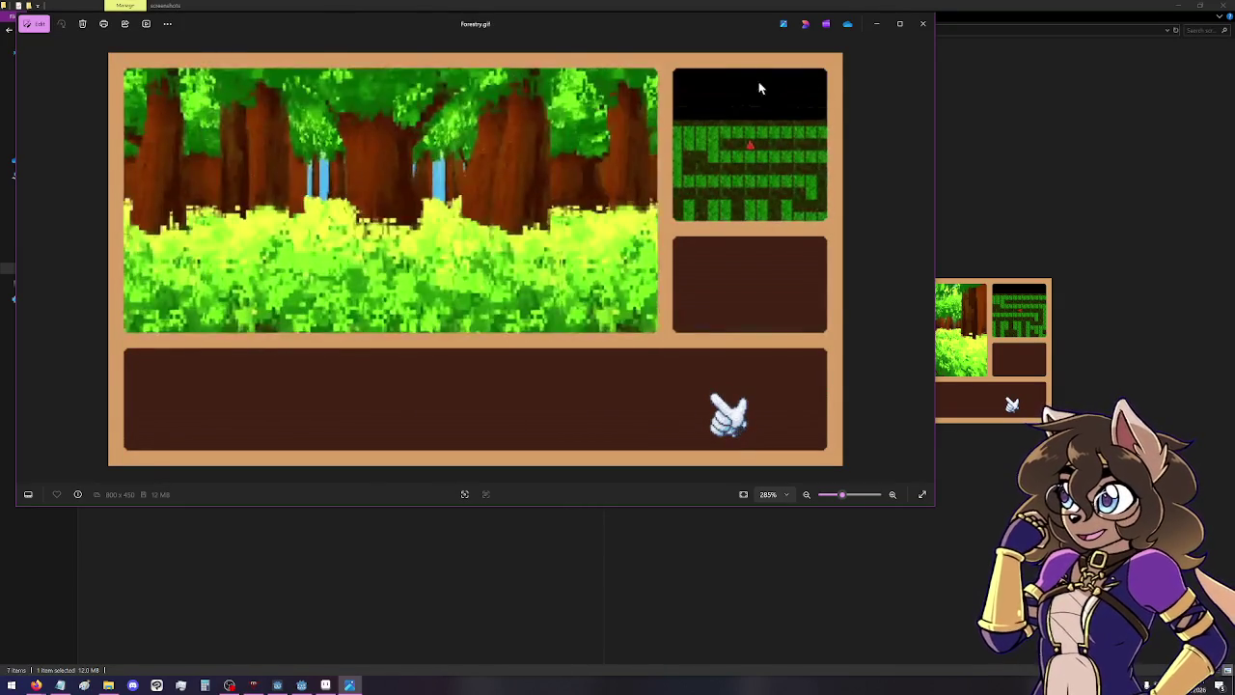
left_click(927, 23)
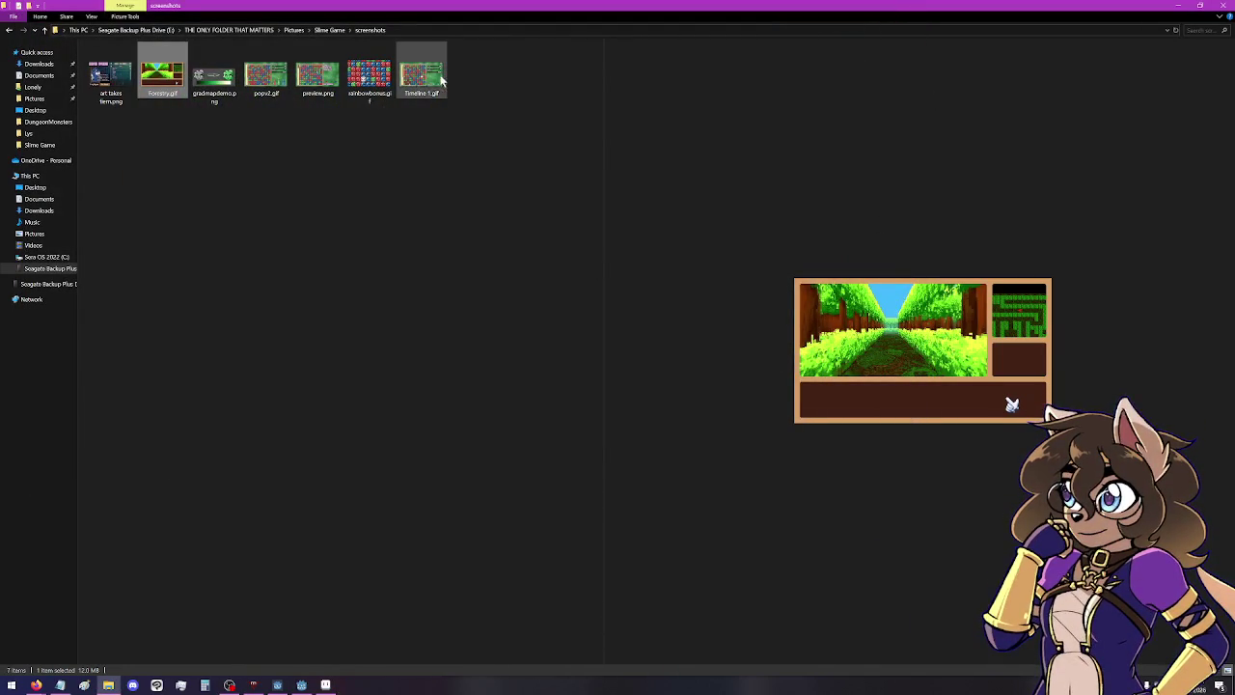
View the rainbowbonus.gif clip full-size, then close it.
left_click(379, 85)
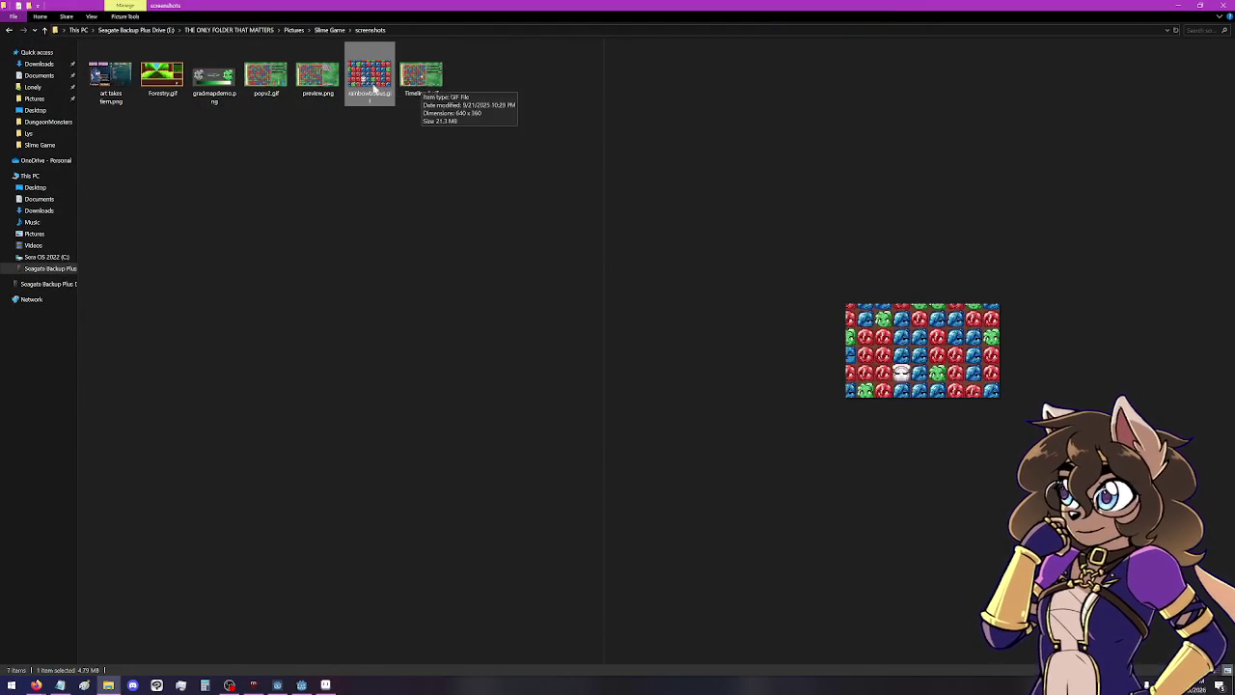
double_click(364, 81)
scroll(439, 305, "up", 5)
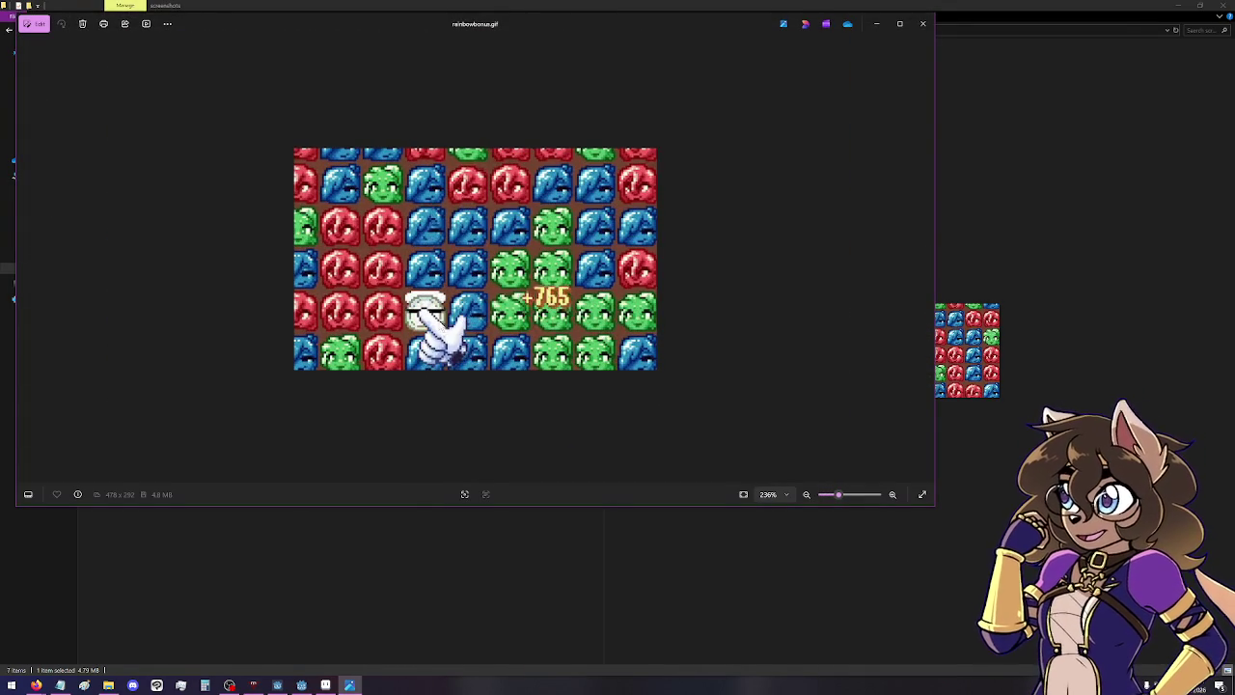
left_click(922, 23)
Preview Timeline 1, gradmapdemo, art takes form, Forestry and popv2, then return to the Slime Game folder.
left_click(431, 89)
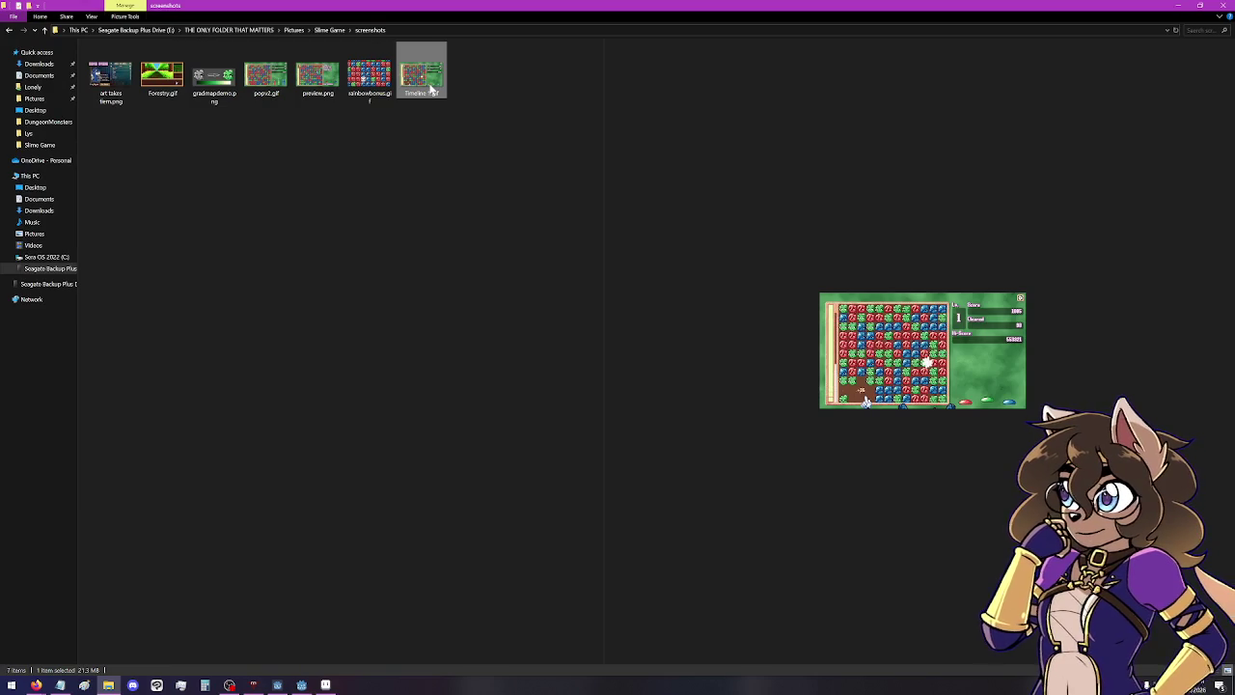
left_click(214, 77)
left_click(108, 83)
left_click(162, 77)
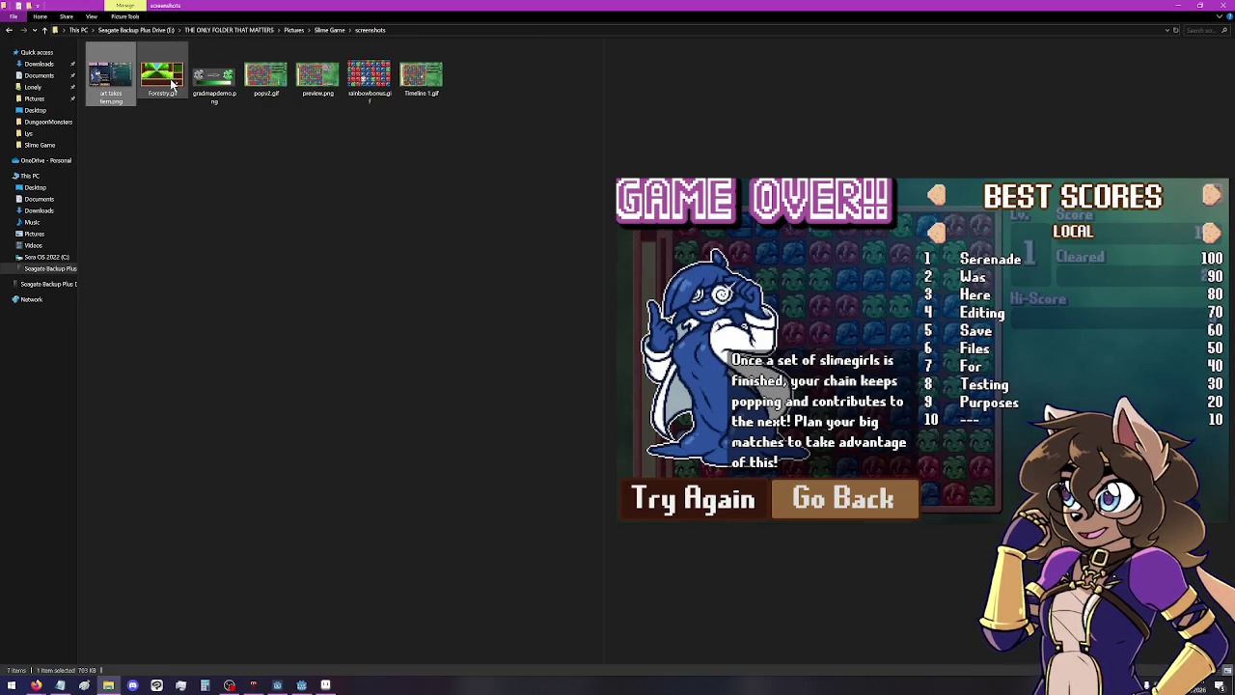
left_click(274, 87)
left_click(214, 77)
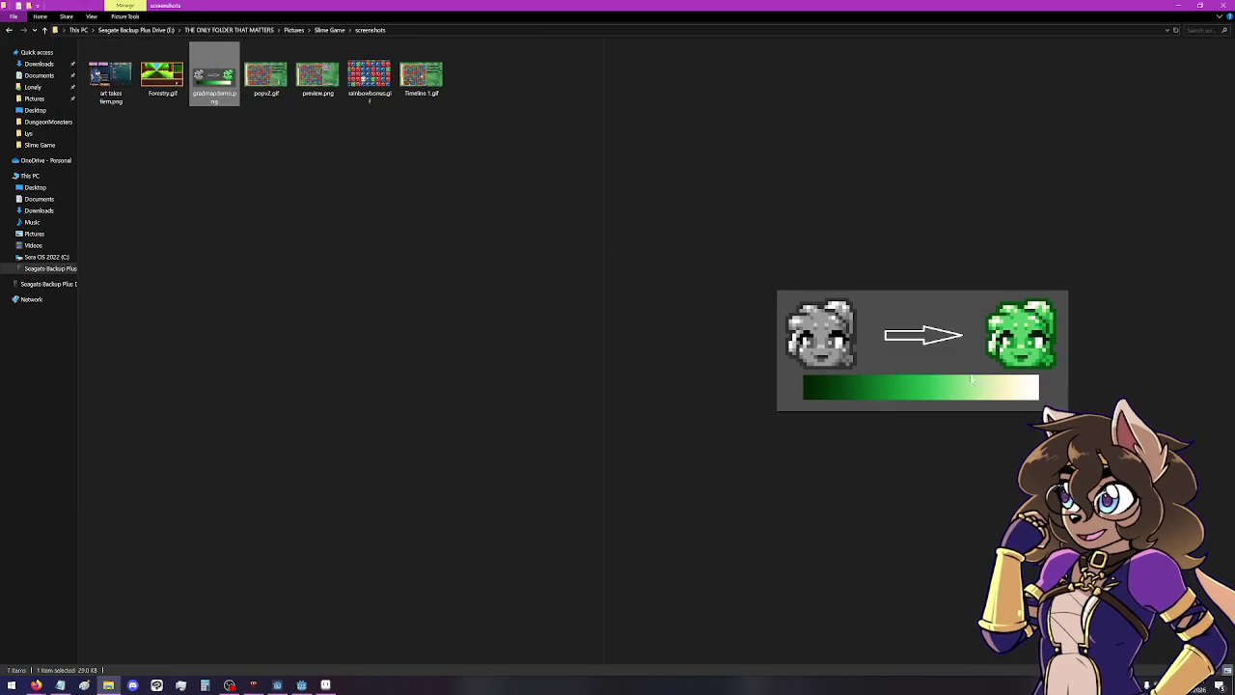
left_click(333, 30)
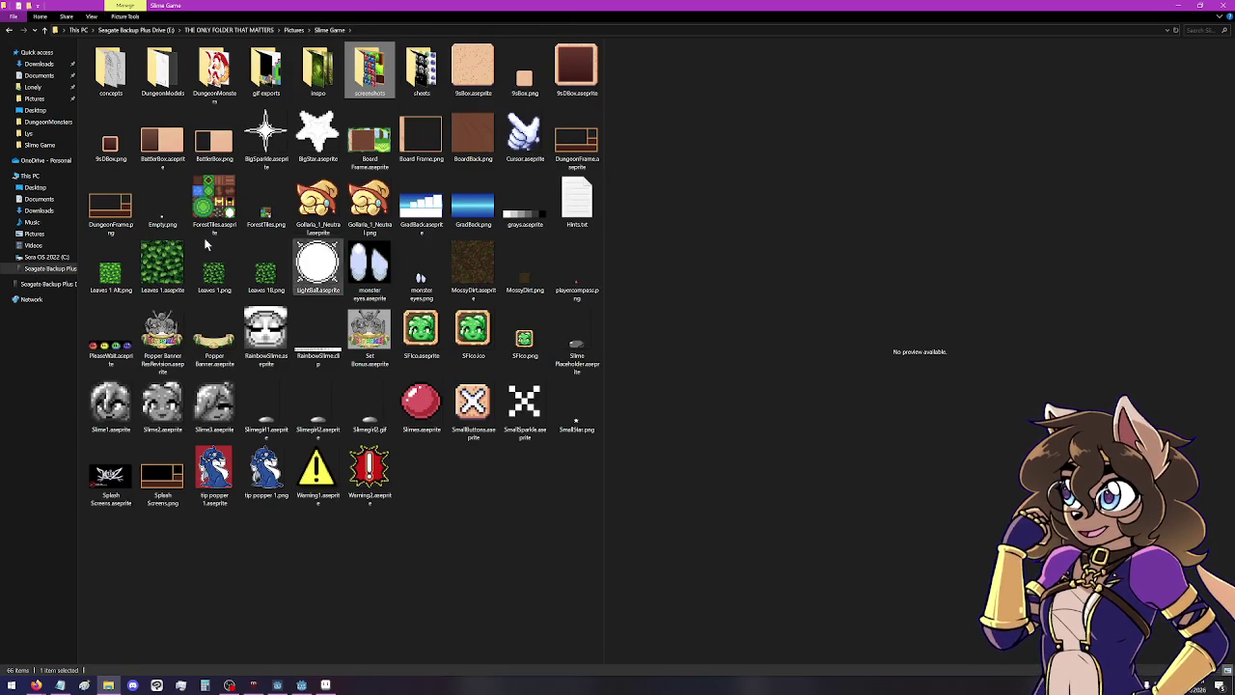
left_click(214, 202)
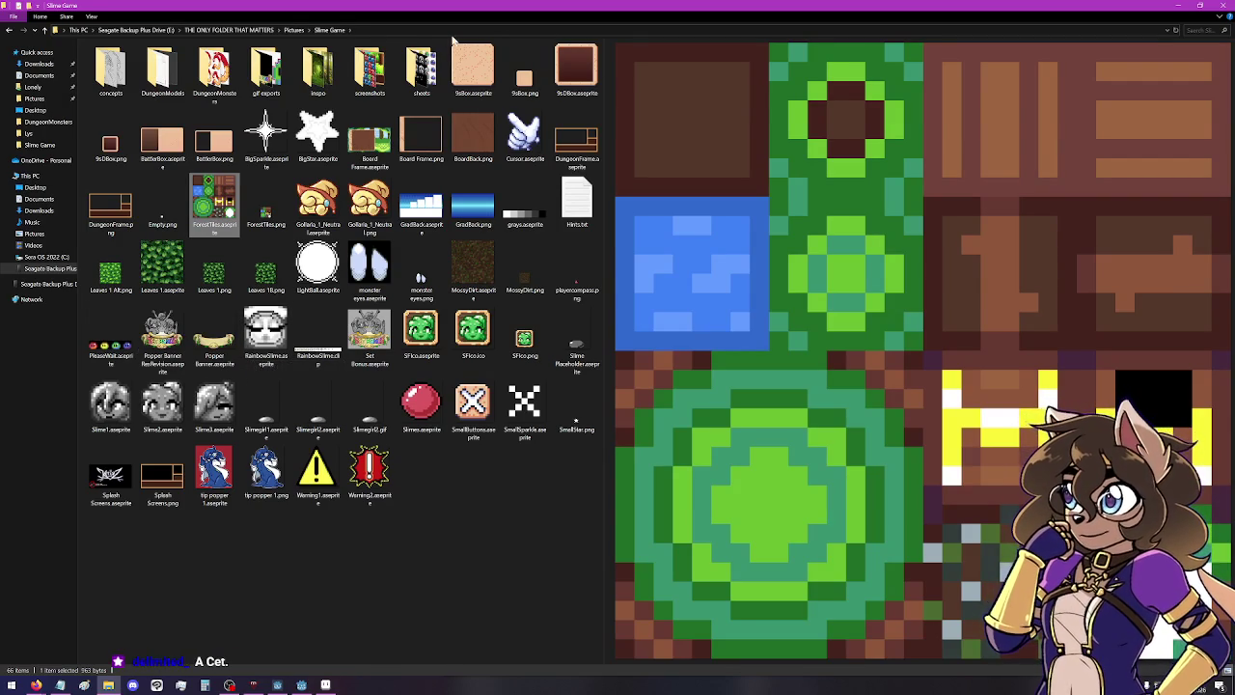
left_click(375, 89)
left_click(318, 77)
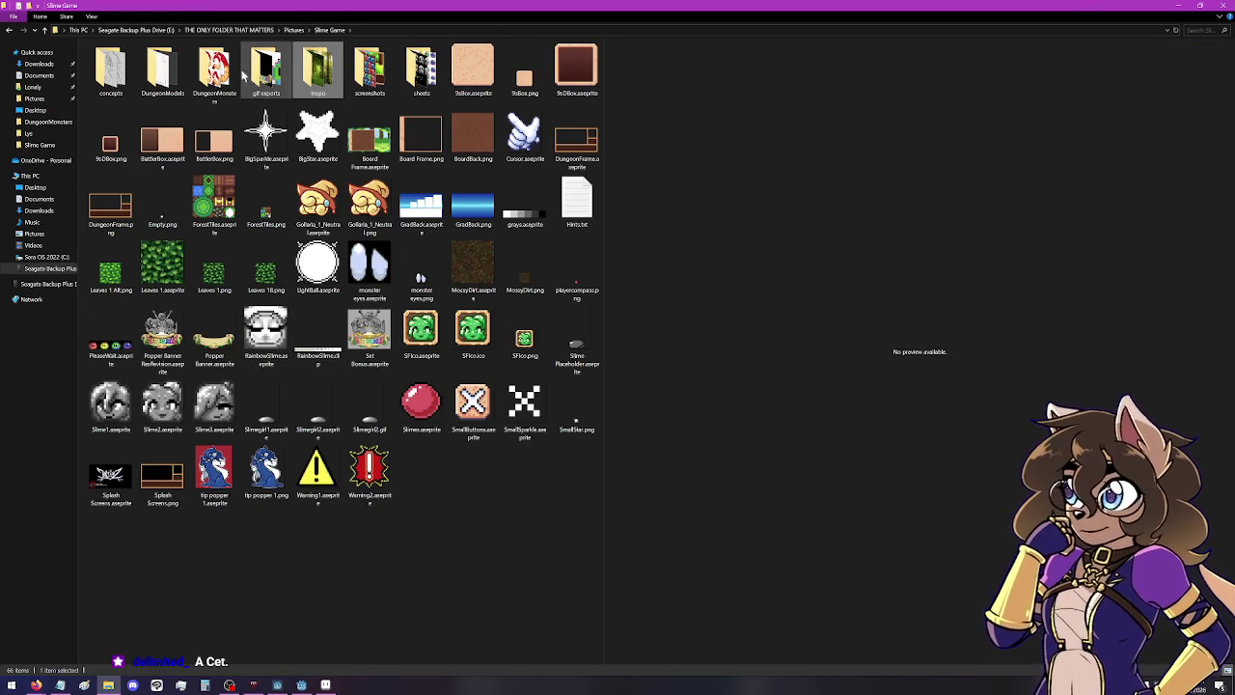
Open the concepts folder and preview girl concepts, Popper Compiled and set bonus sketch.
double_click(109, 73)
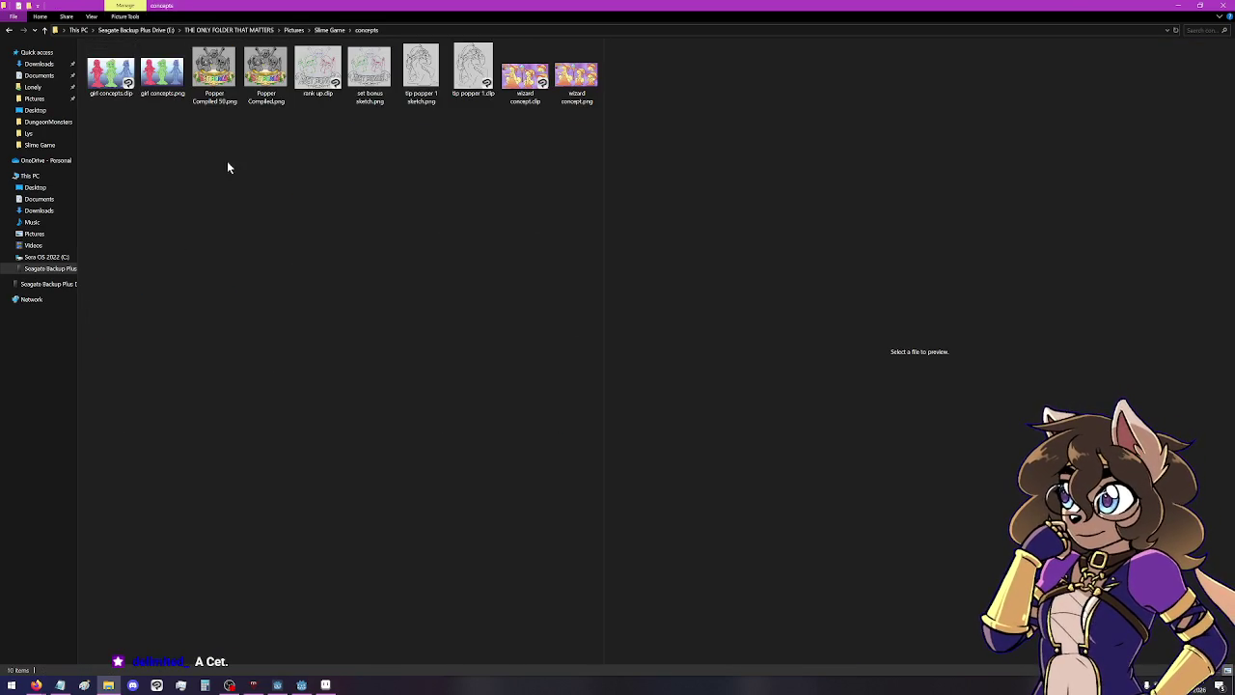
left_click(174, 82)
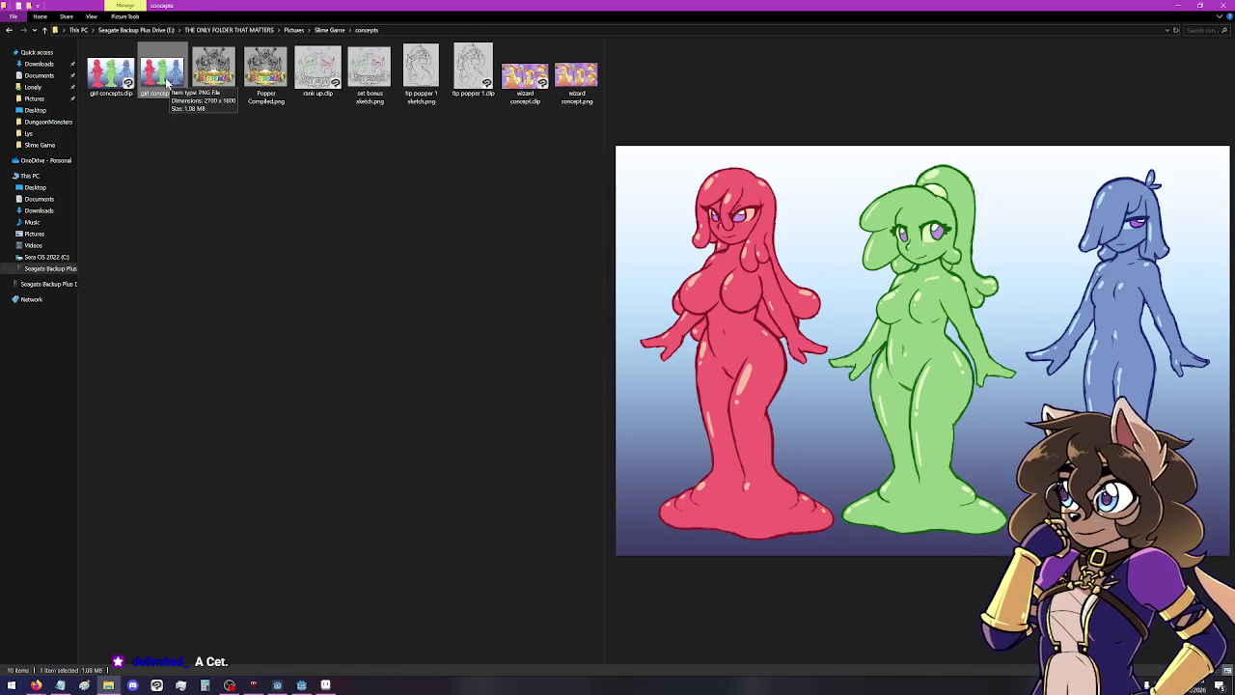
left_click(265, 70)
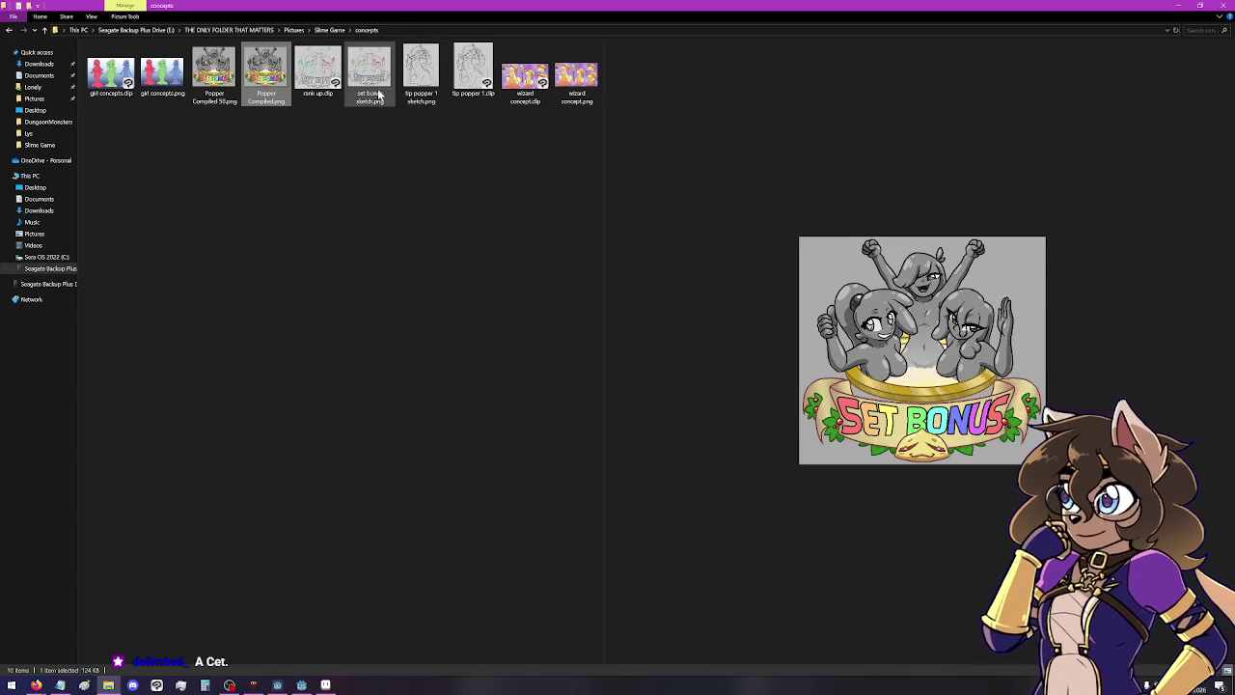
left_click(384, 81)
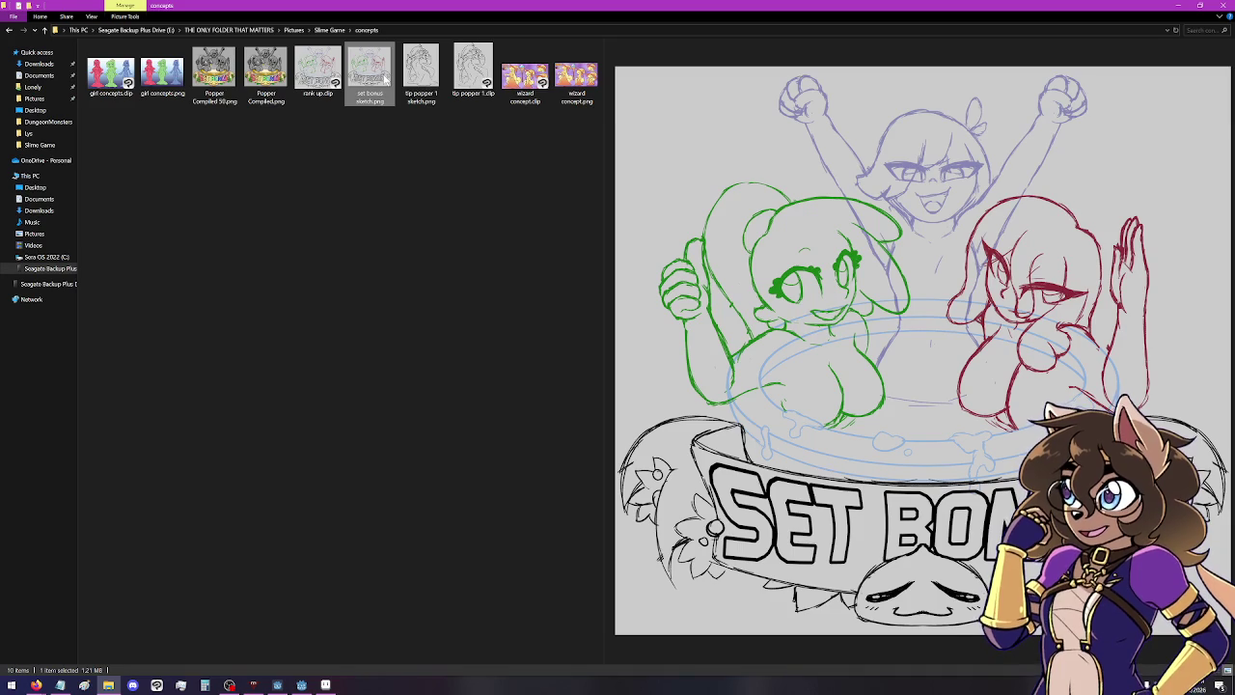
View tip popper 1 sketch.png full-size, close it, then open wizard concept.png.
left_click(429, 69)
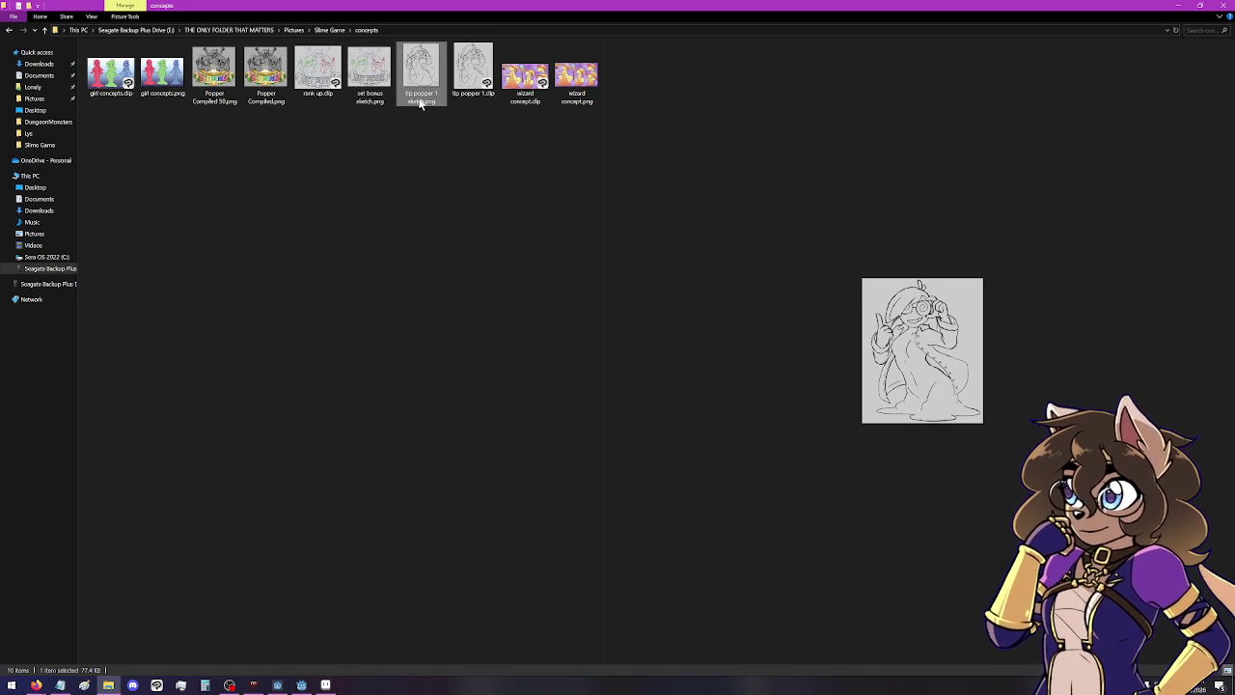
double_click(425, 85)
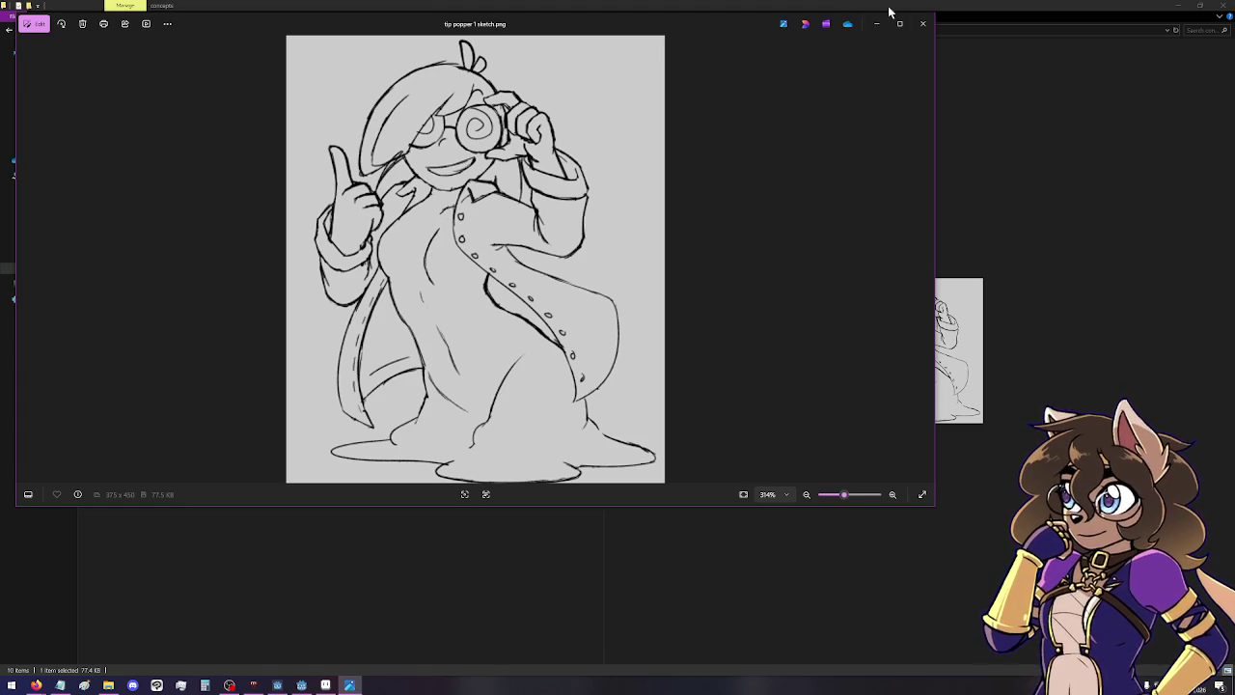
left_click(922, 23)
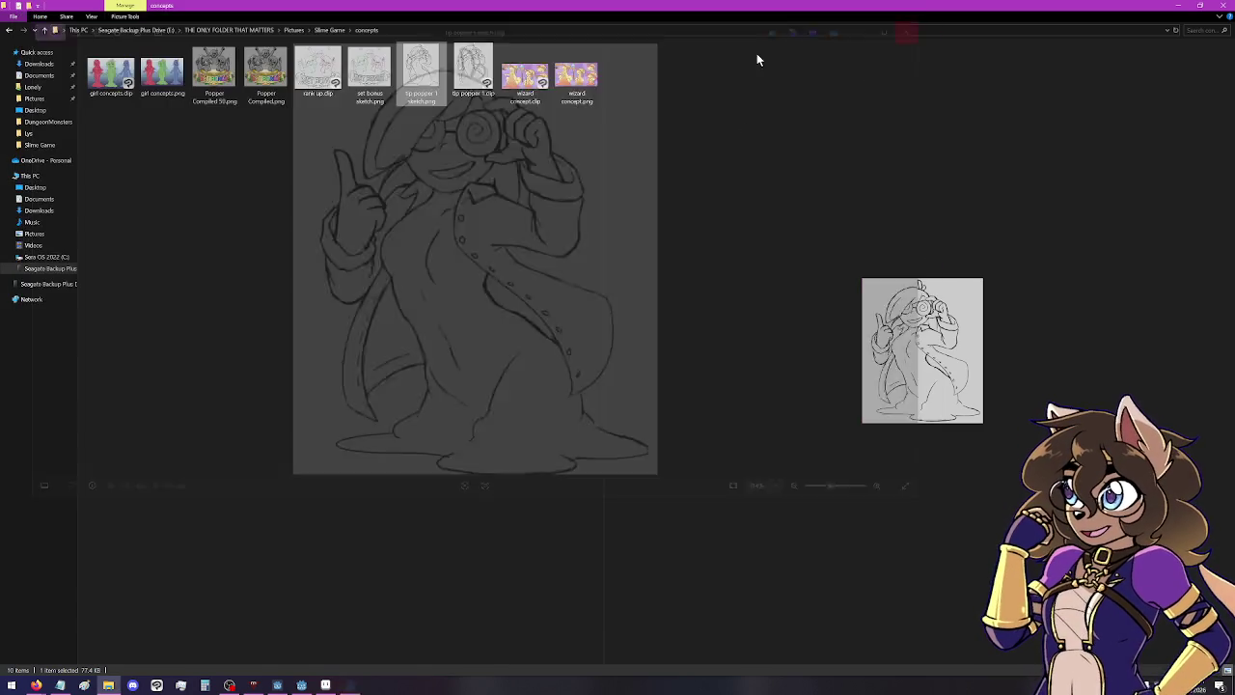
double_click(576, 73)
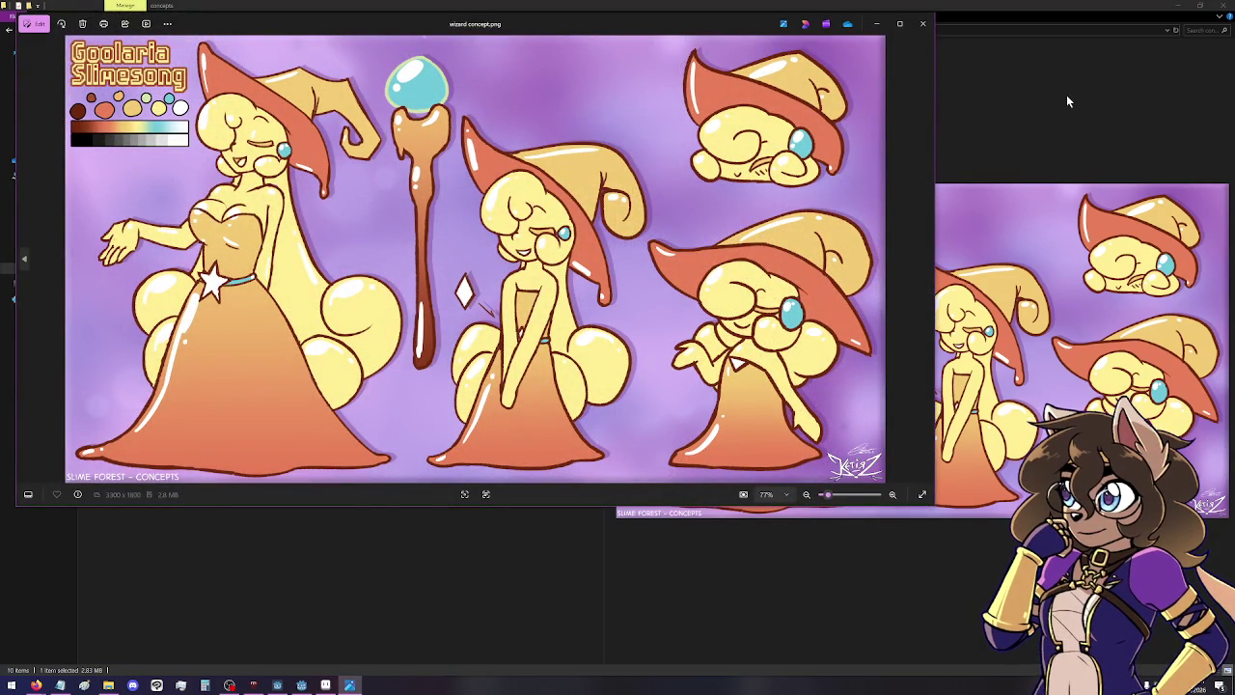
Close File Explorer, centre the wizard concept art window, then close Photos.
left_click(1224, 5)
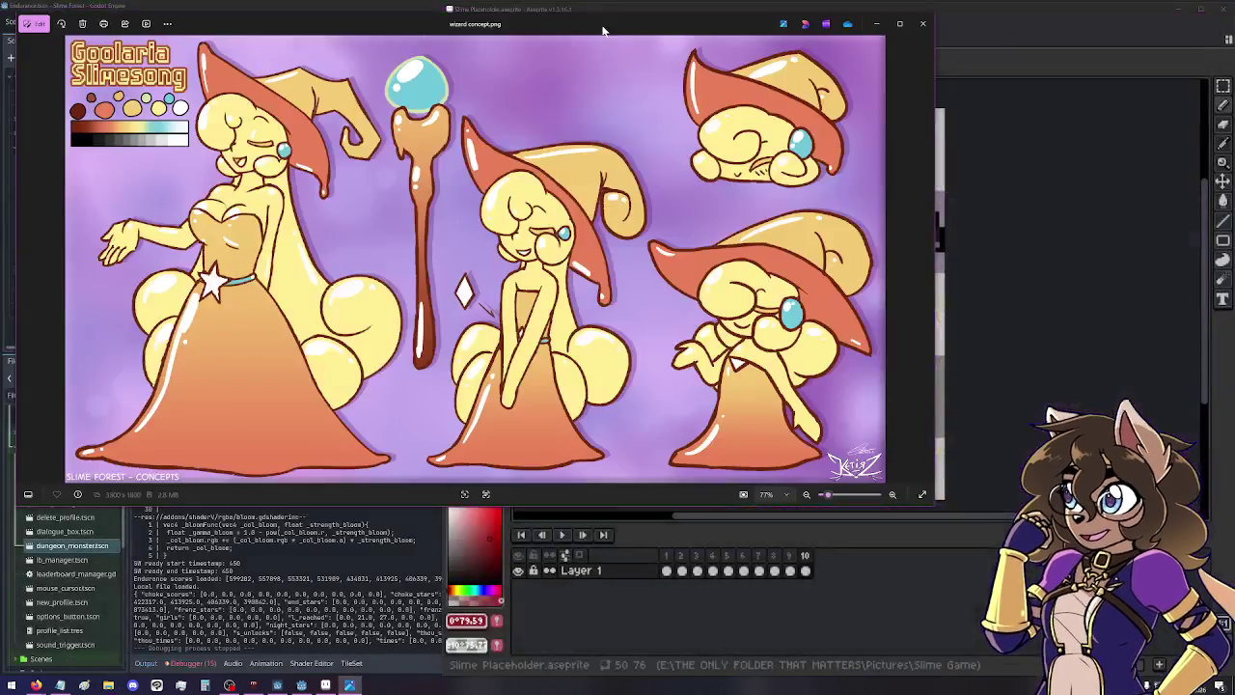
mouse_move(596, 31)
left_mouse_down()
mouse_move(793, 175)
mouse_move(787, 203)
mouse_move(744, 124)
left_mouse_up()
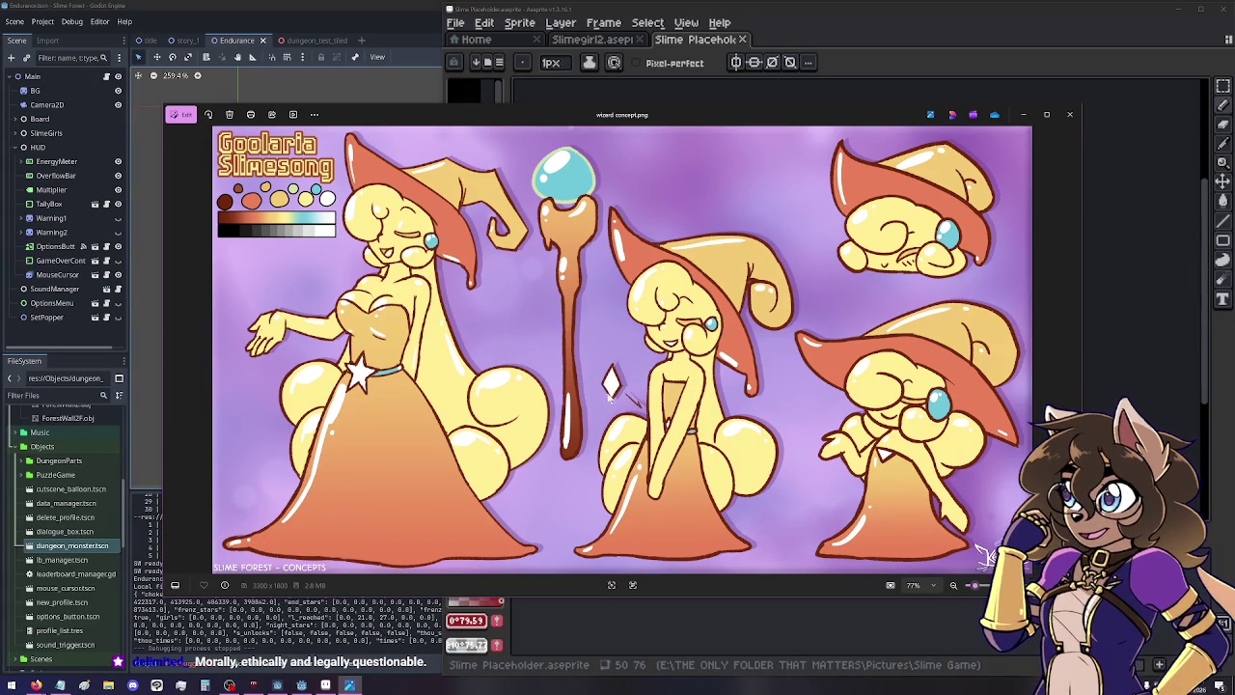
left_click(1070, 113)
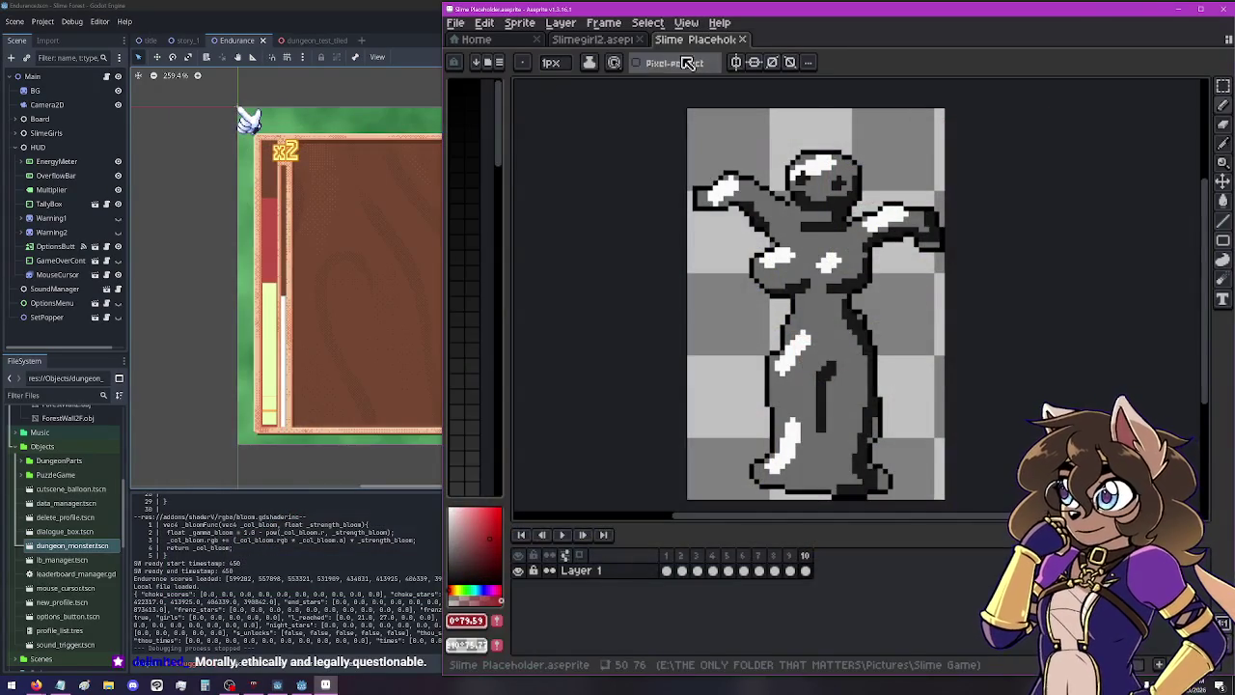
Close the Slime Placeholder sprite and Aseprite, then bring OBS Studio forward over Godot.
left_click(742, 40)
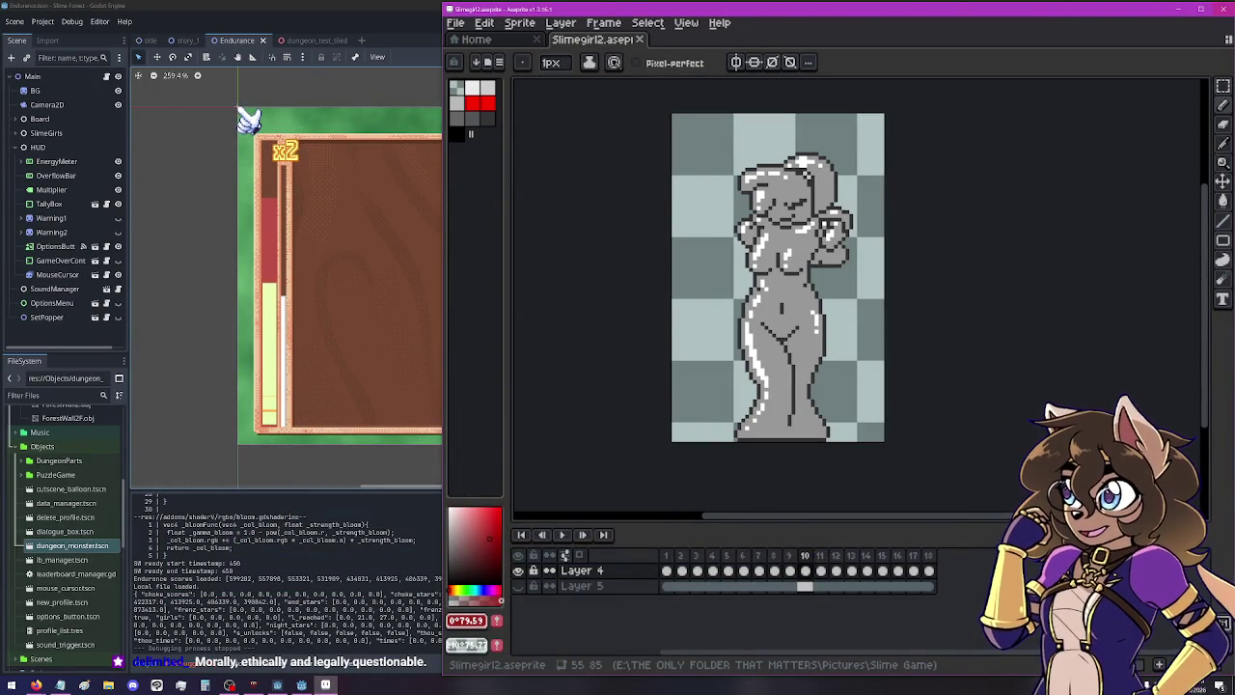
left_click(1223, 9)
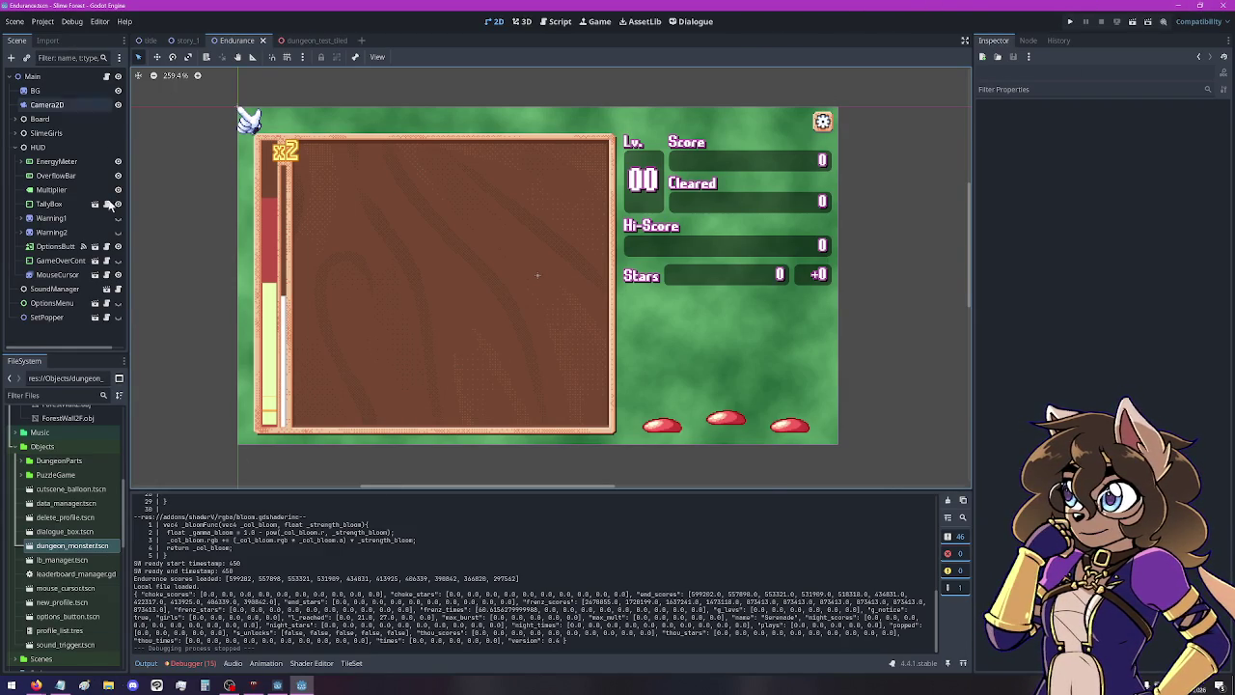
left_click(229, 686)
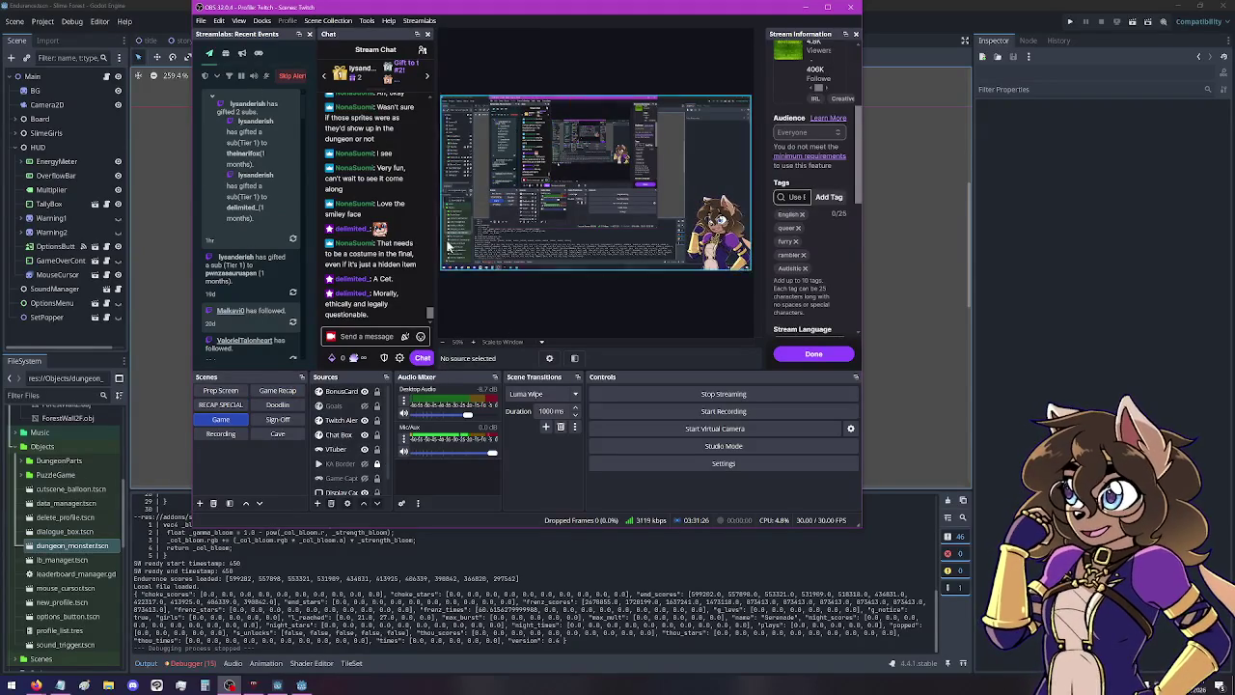
Switch the stream to the Cave scene.
left_click(279, 434)
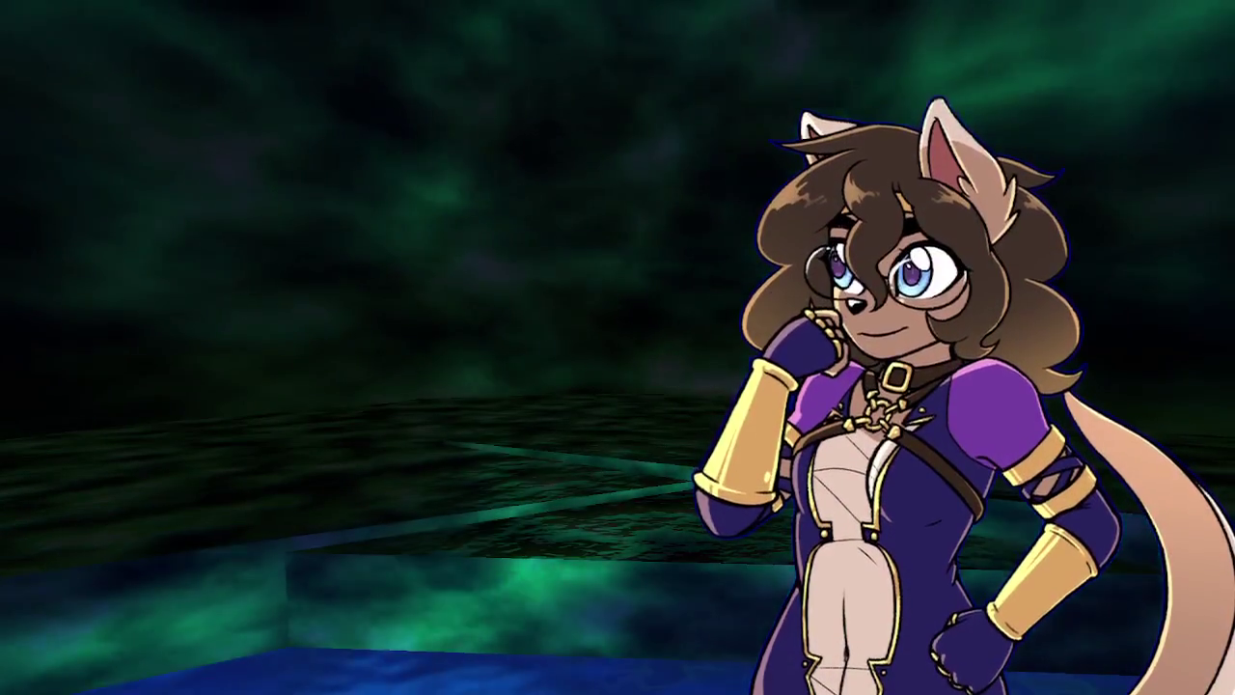